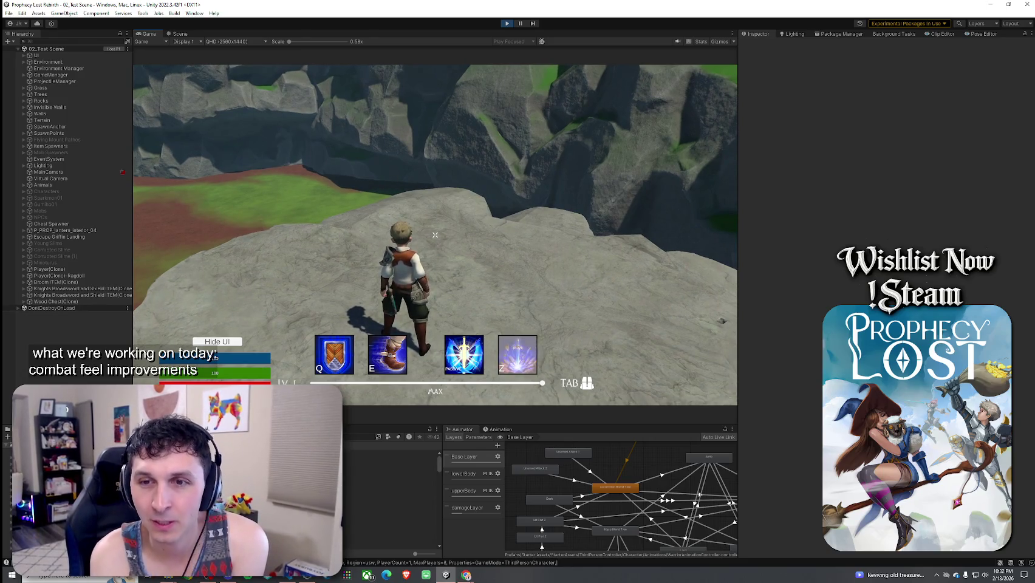
- Run the character from the ledge across the open field and into the forest along the dirt path
mouse_move(435, 235)
key(w)
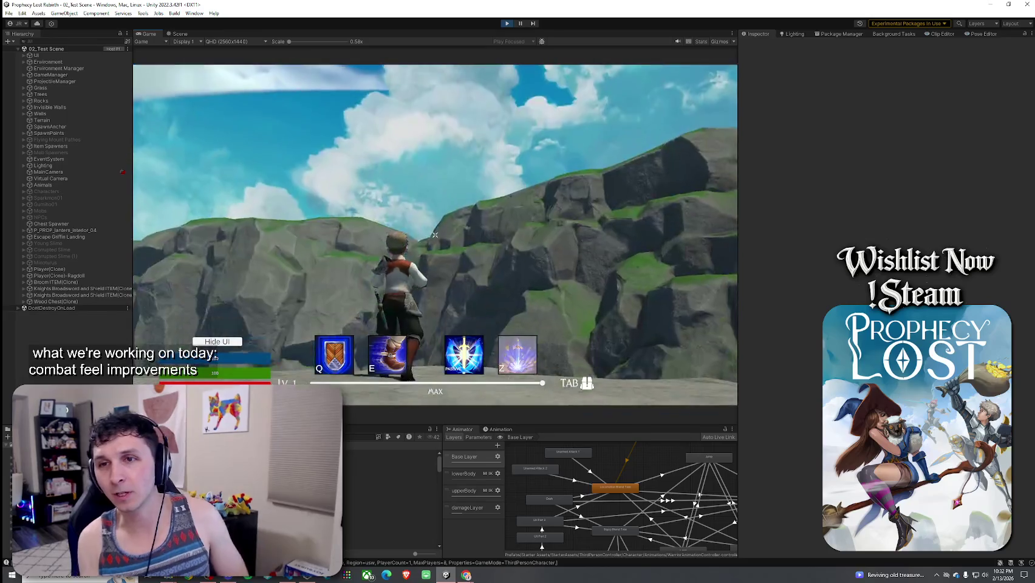
key(a)
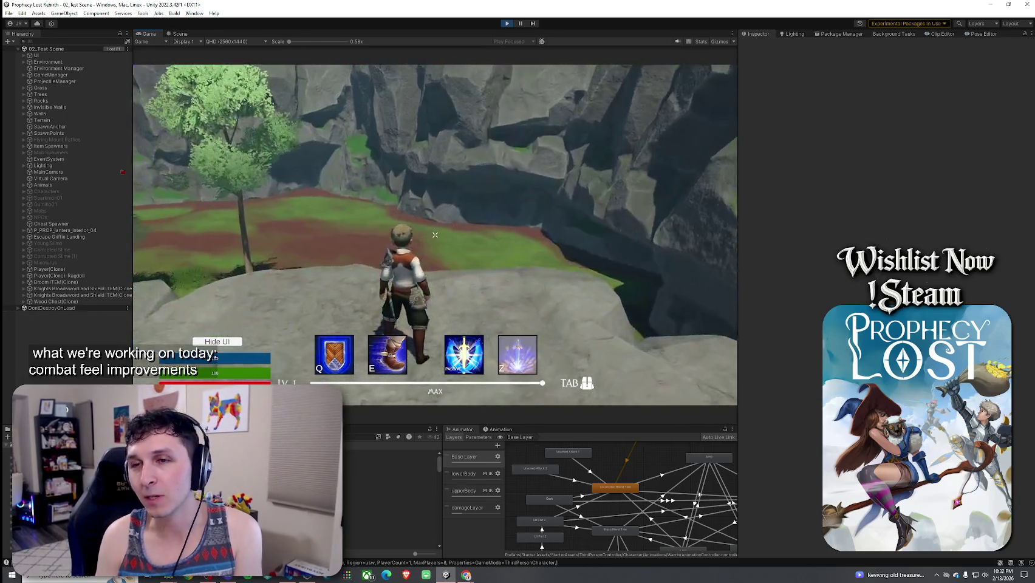
key(w)
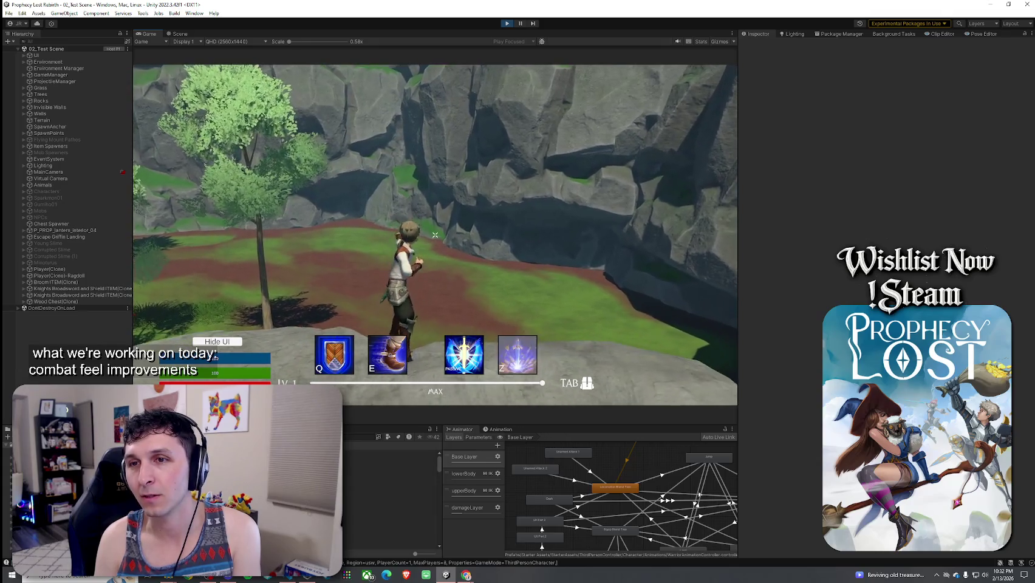
key(w)
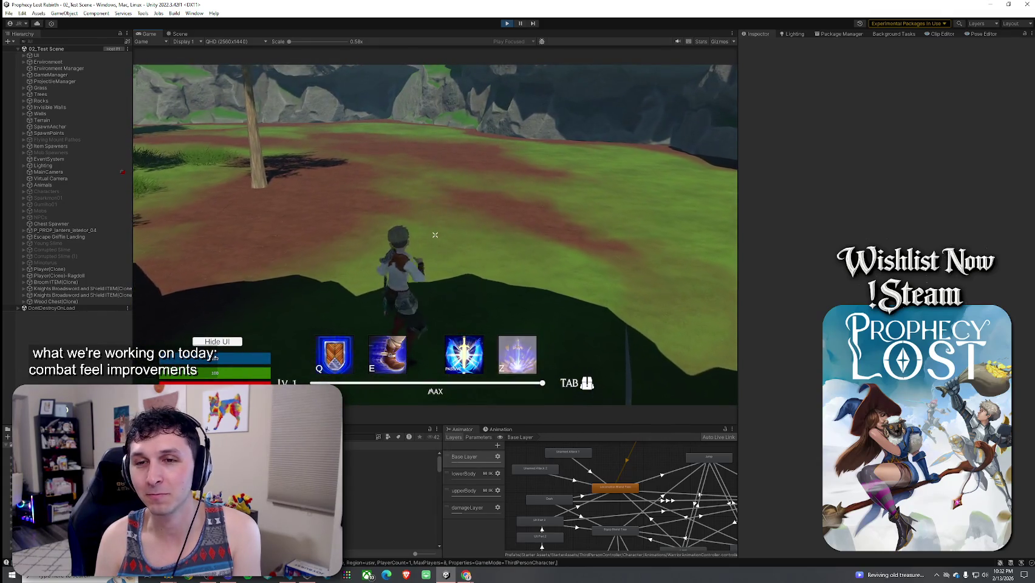
key(w)
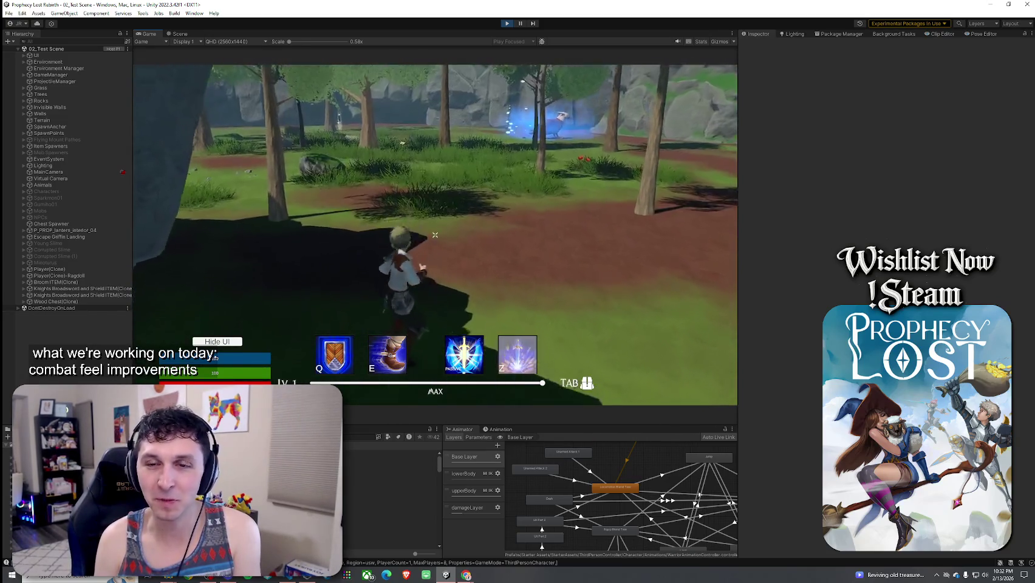
key(w)
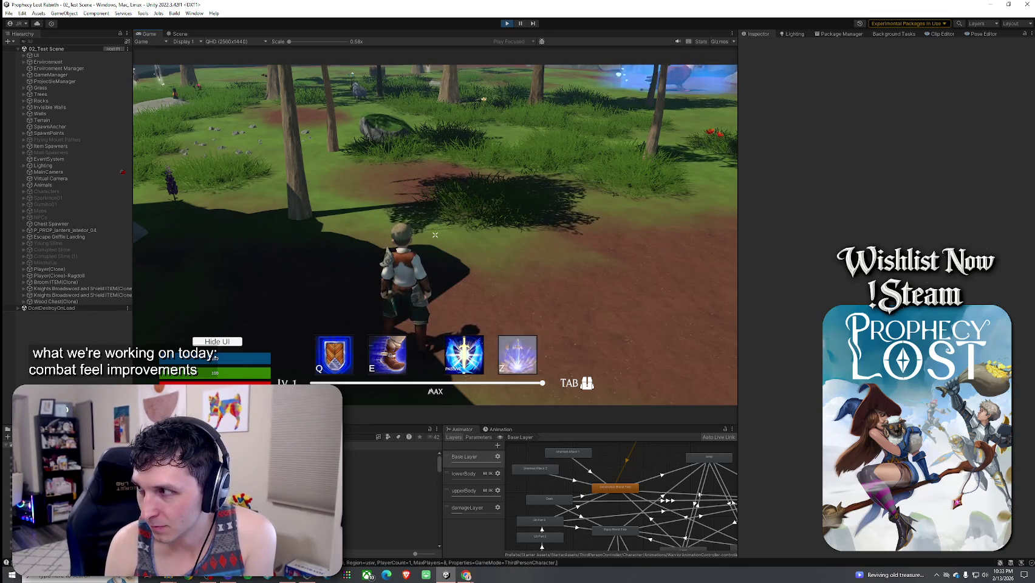
- Head toward the cliffs, sidestep right and run up the path into the clearing
key(w)
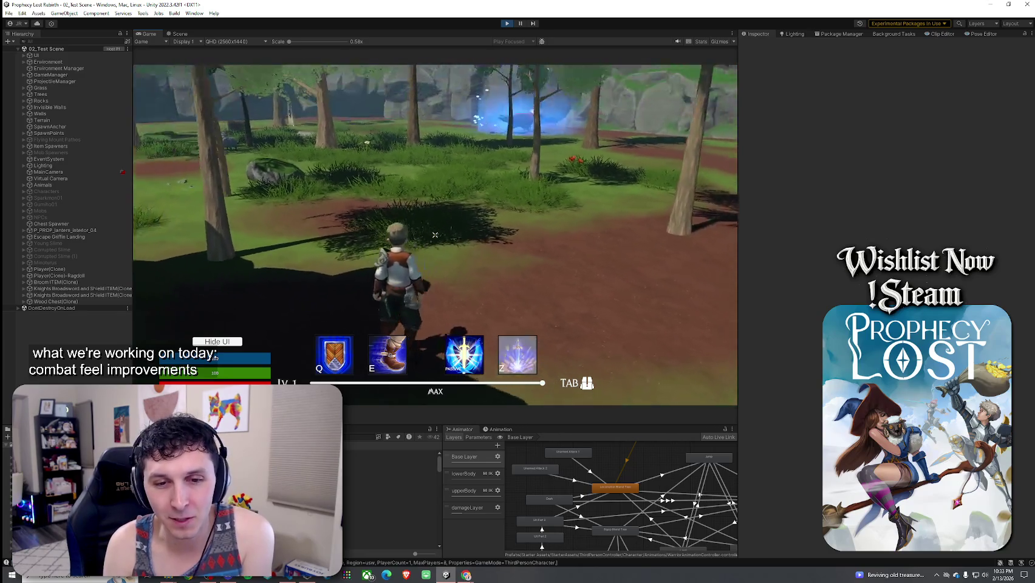
key(w)
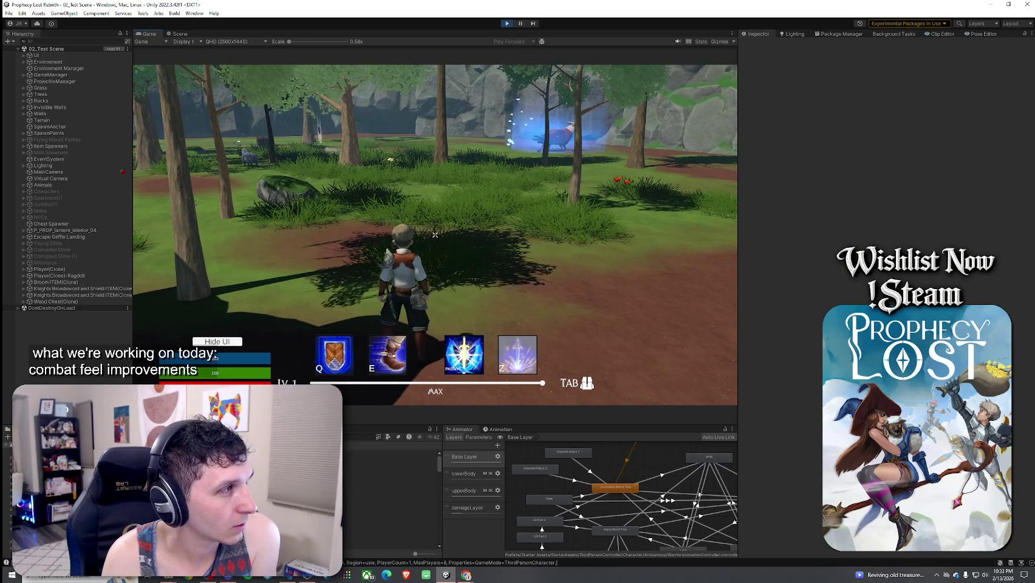
key(d)
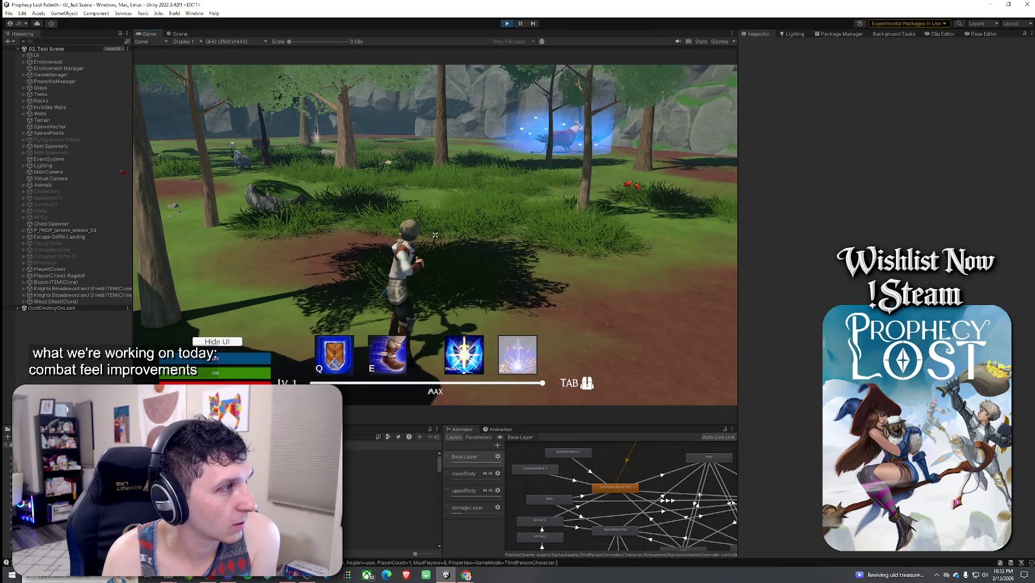
key(w)
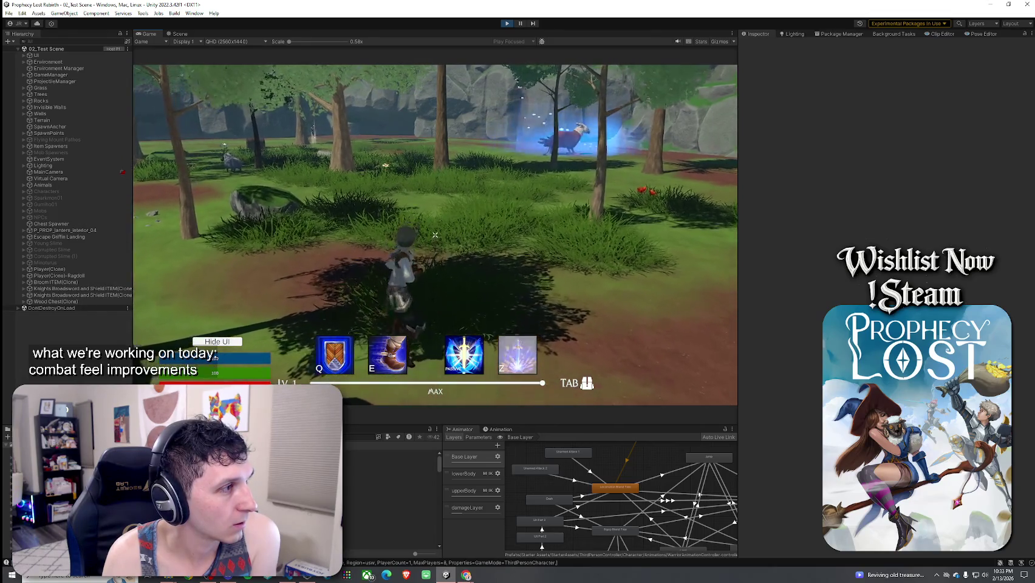
key(w)
key(w)
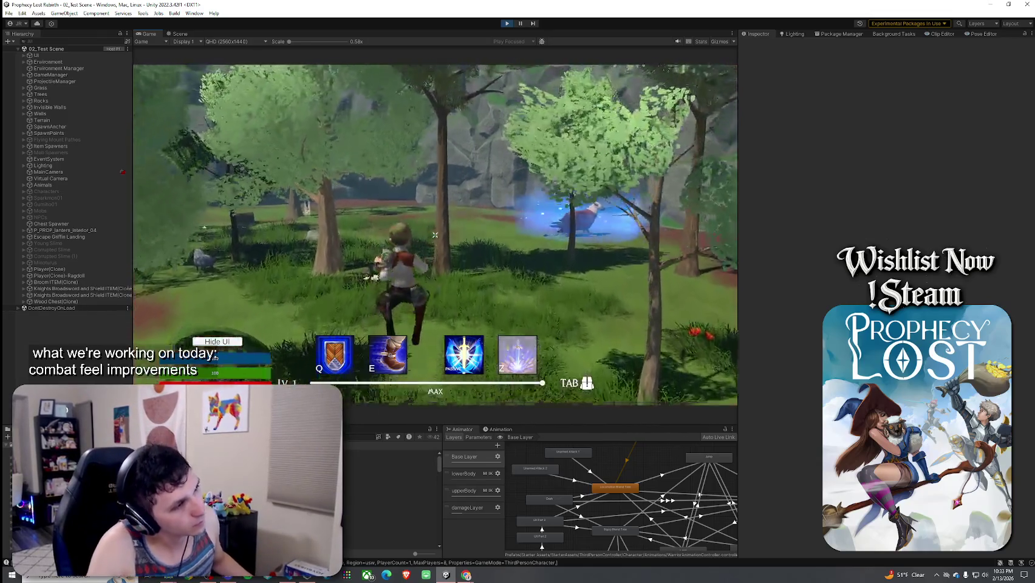
key(w)
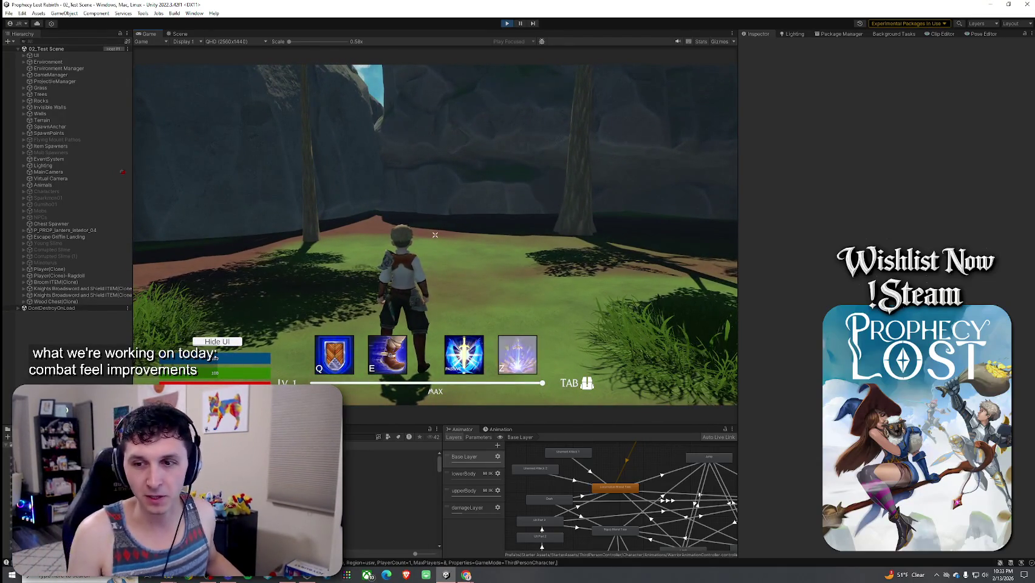
- Jump the character onto the rock, run across its top and drop into the grass
key(w)
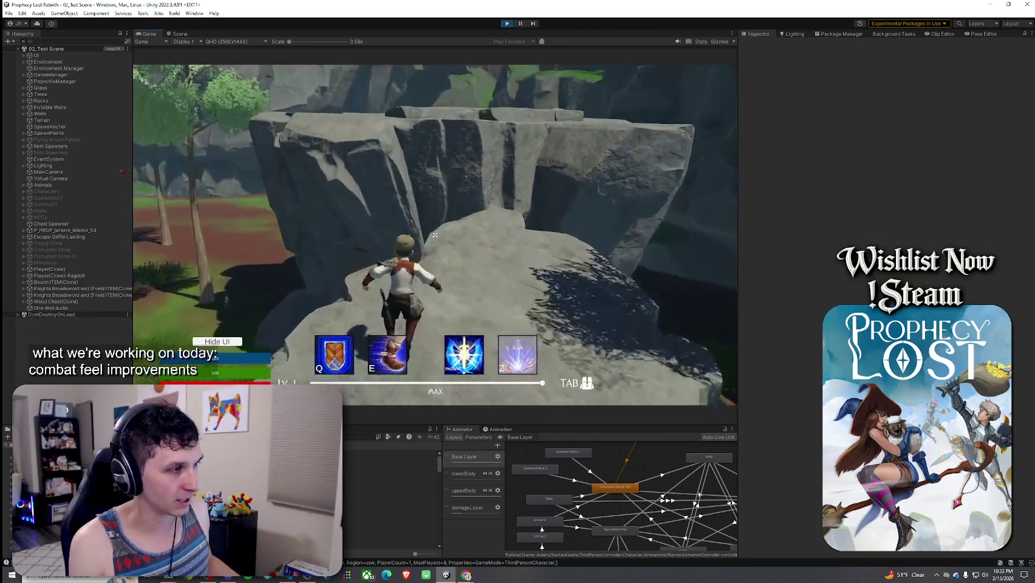
key(w)
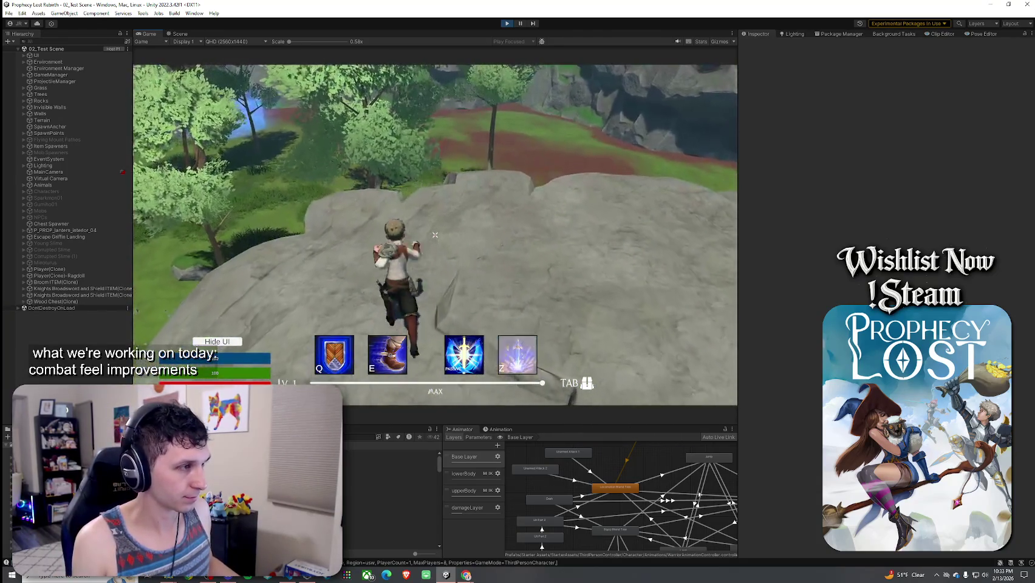
key(w)
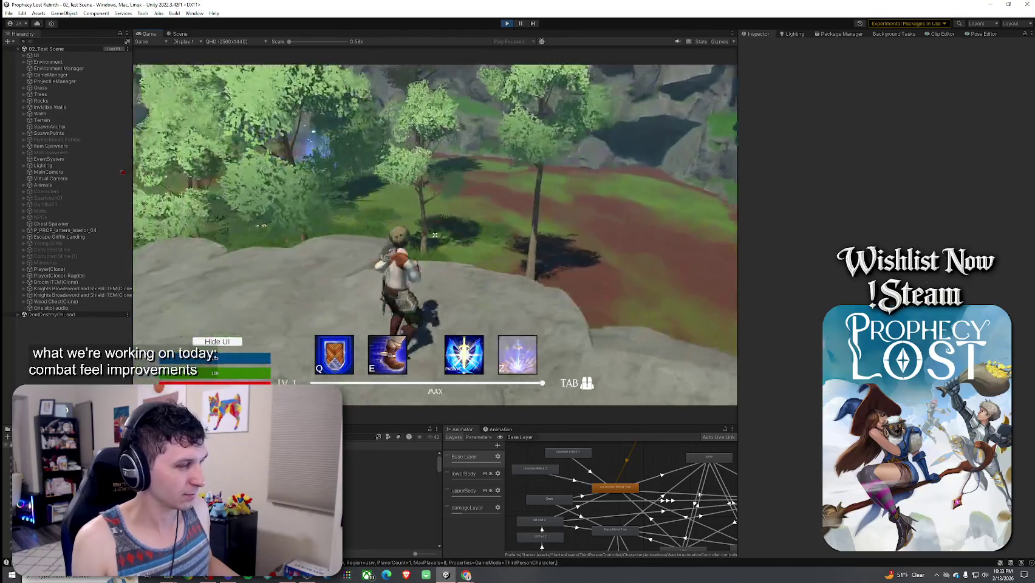
key(w)
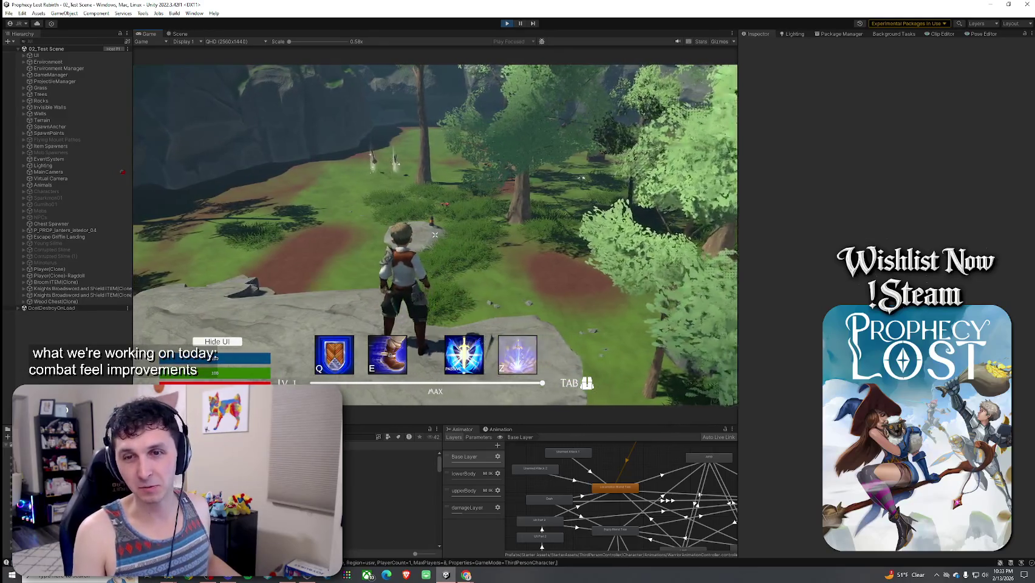
key(w)
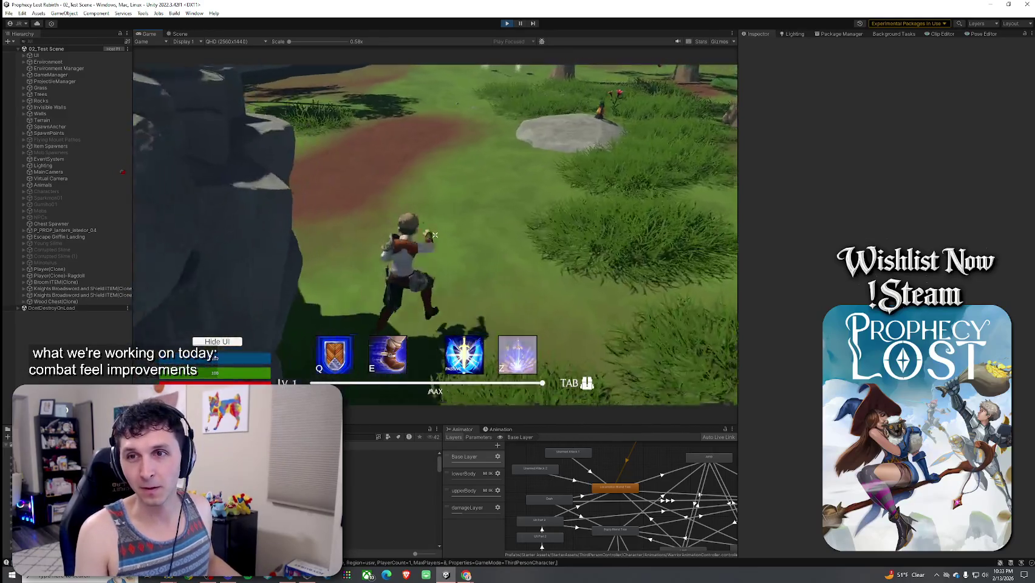
- Swing the sword twice near the cliff to test the attack
key(w)
click(435, 235)
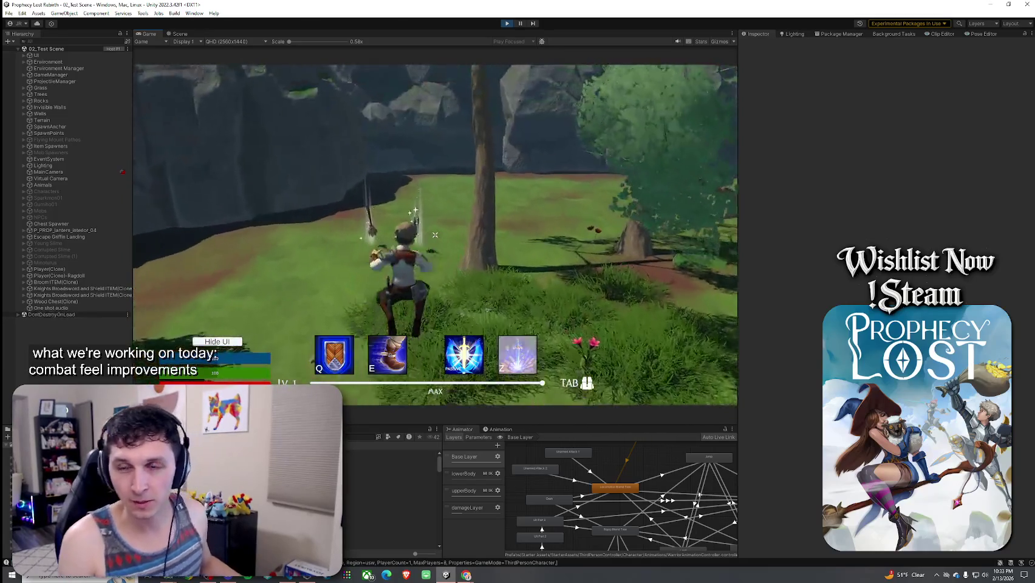
key(w)
key(w)
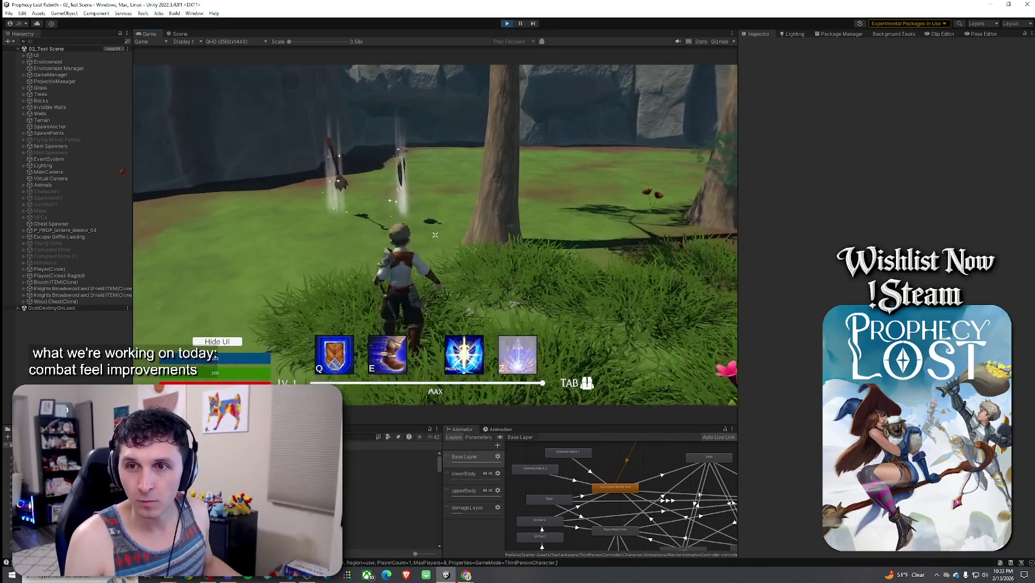
key(w)
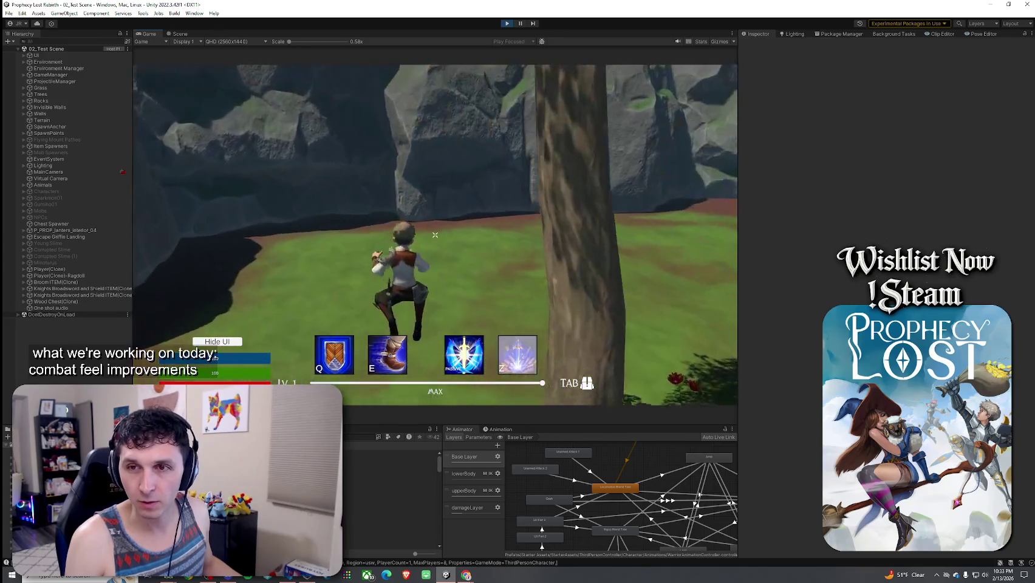
click(434, 235)
key(w)
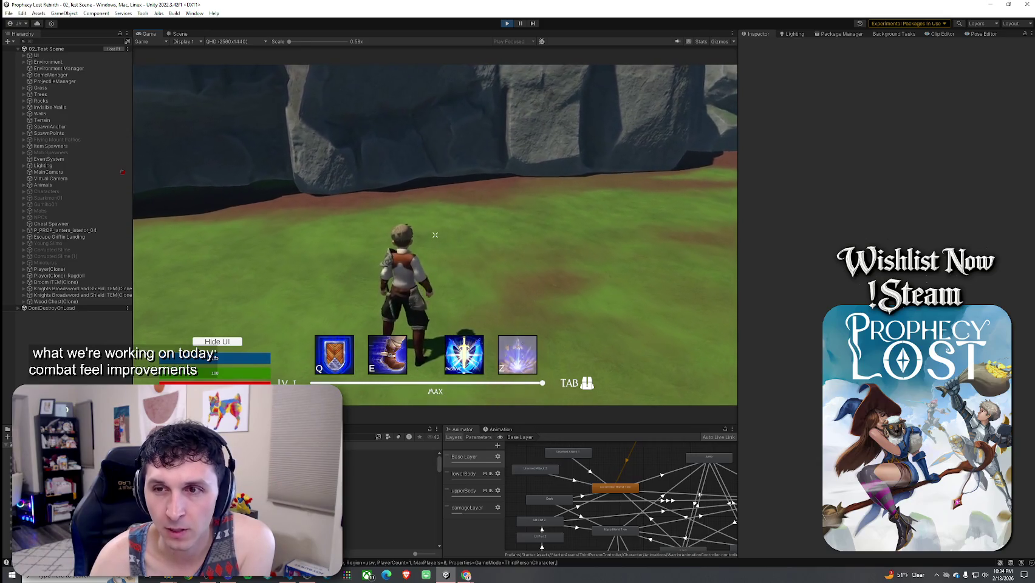
click(434, 235)
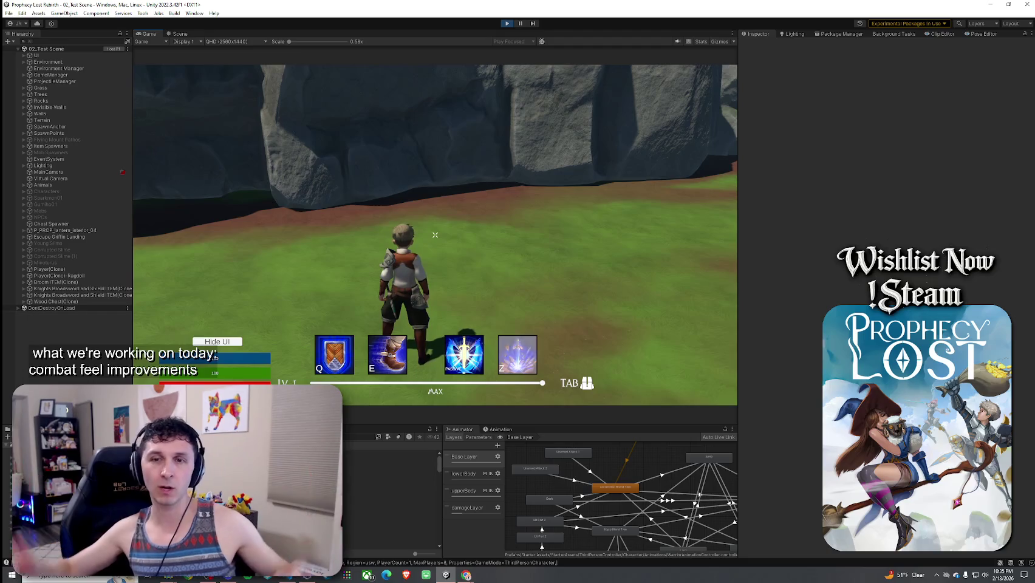
- Run the character across the meadow to the wooden chest under the tree, then free the cursor
key(w)
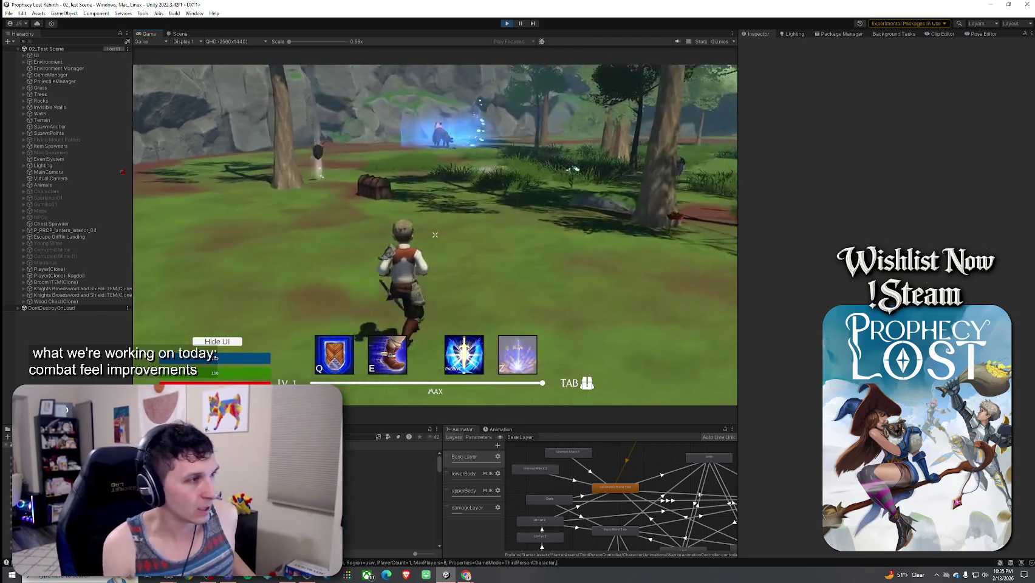
key(w)
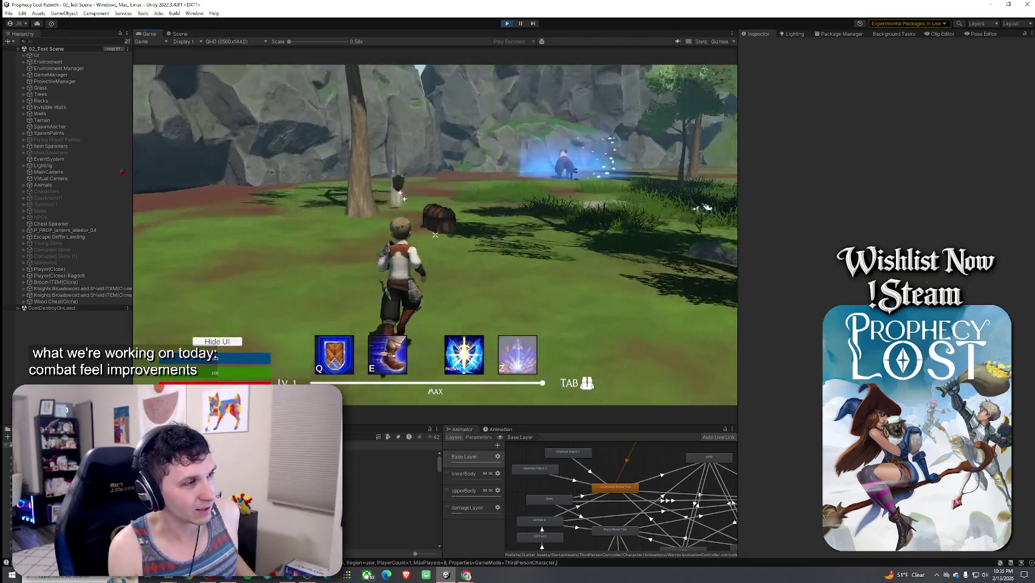
key(w)
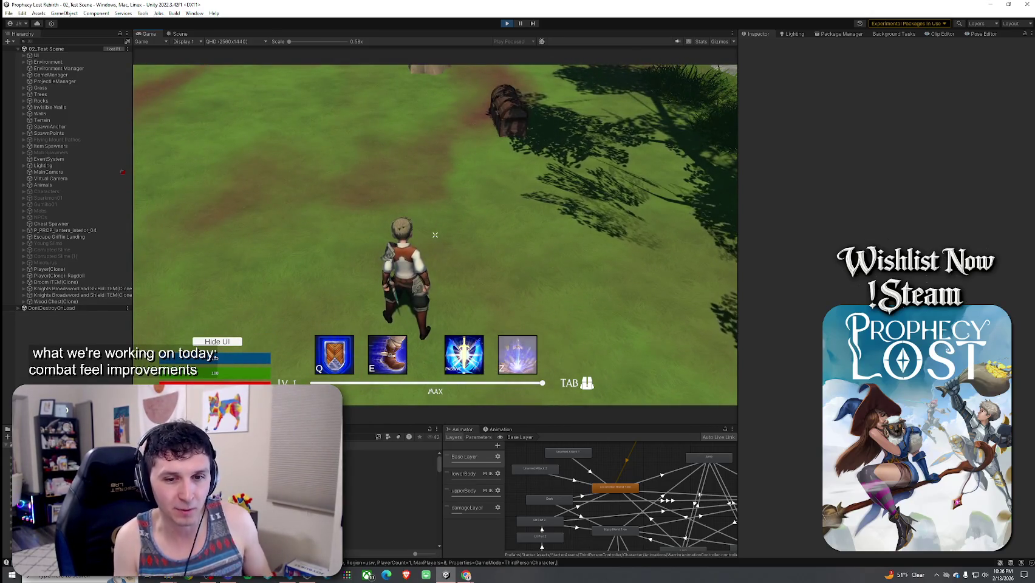
key(w)
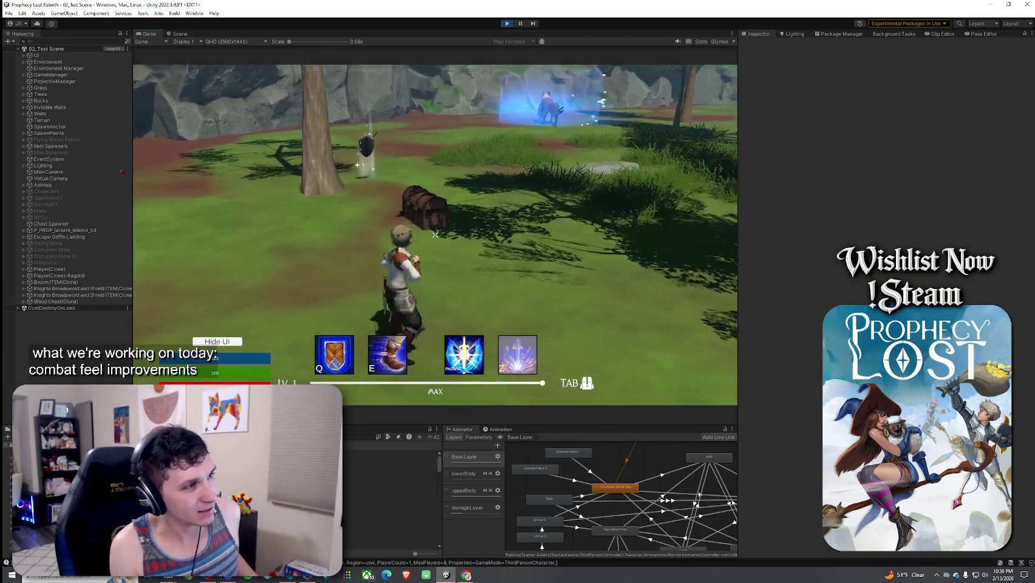
key(w)
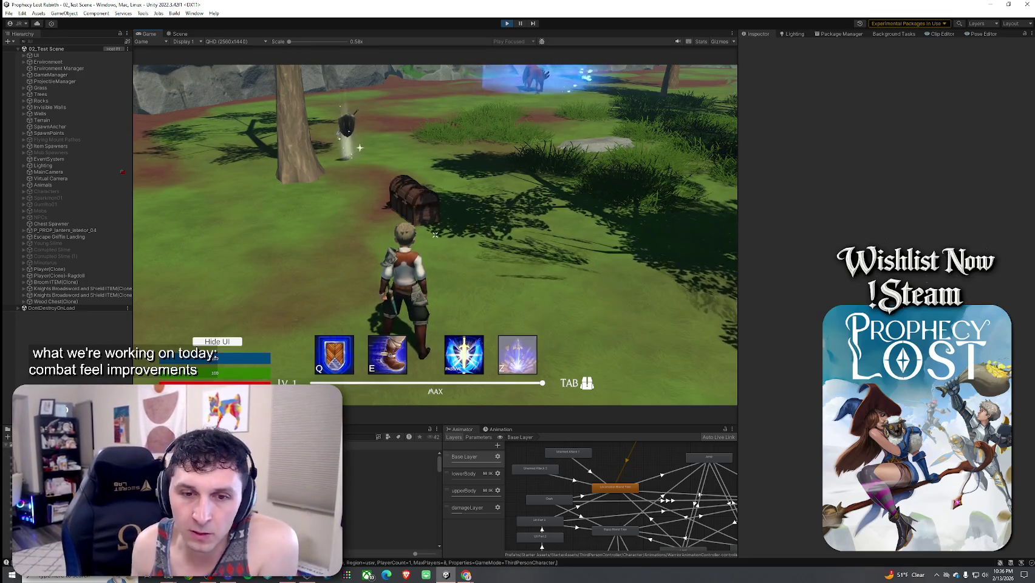
mouse_move(435, 234)
key(w)
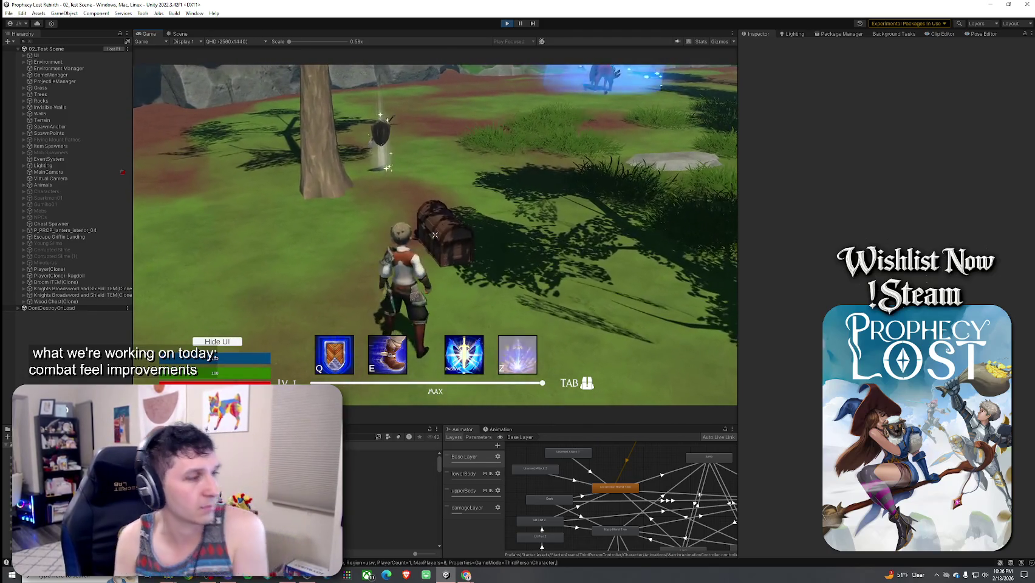
key(super)
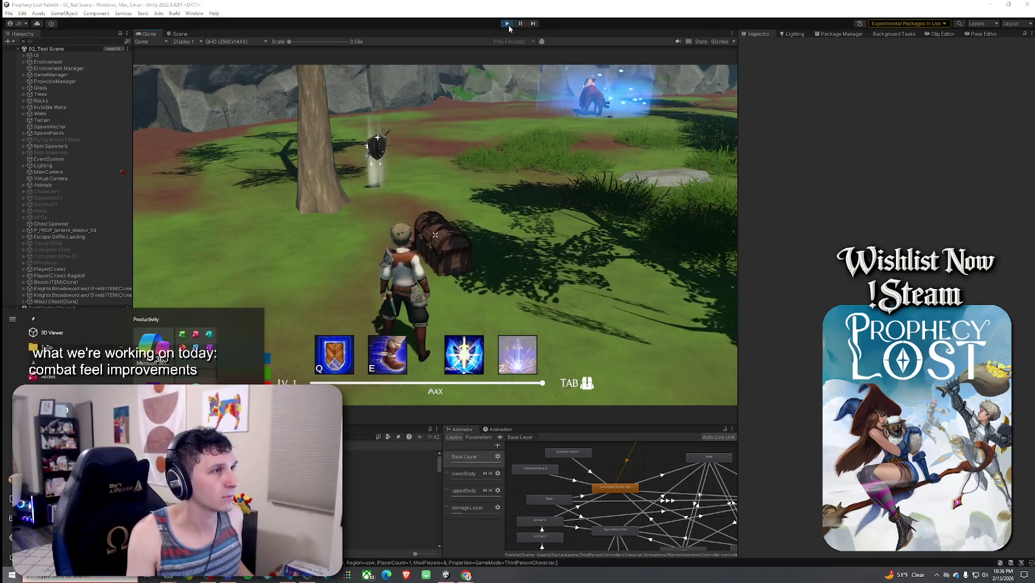
- Stop Play mode and open the Player prefab from the Player Prefabs folder
click(508, 24)
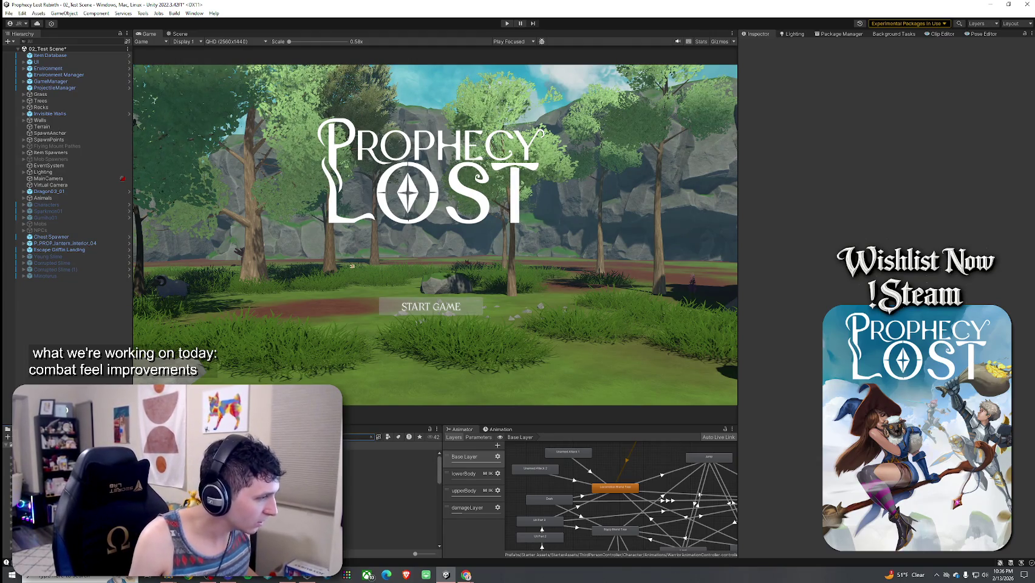
click(370, 437)
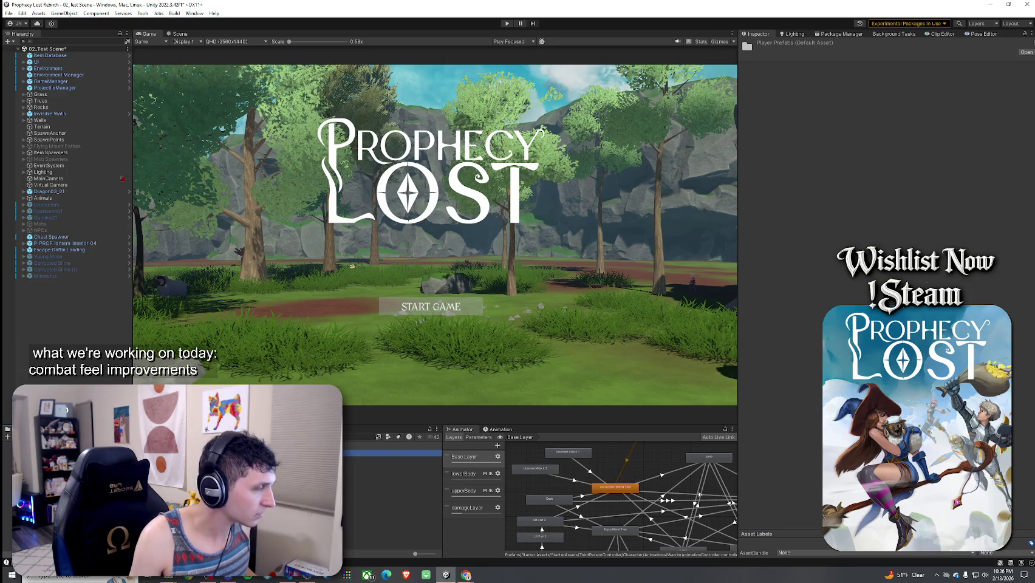
double_click(376, 453)
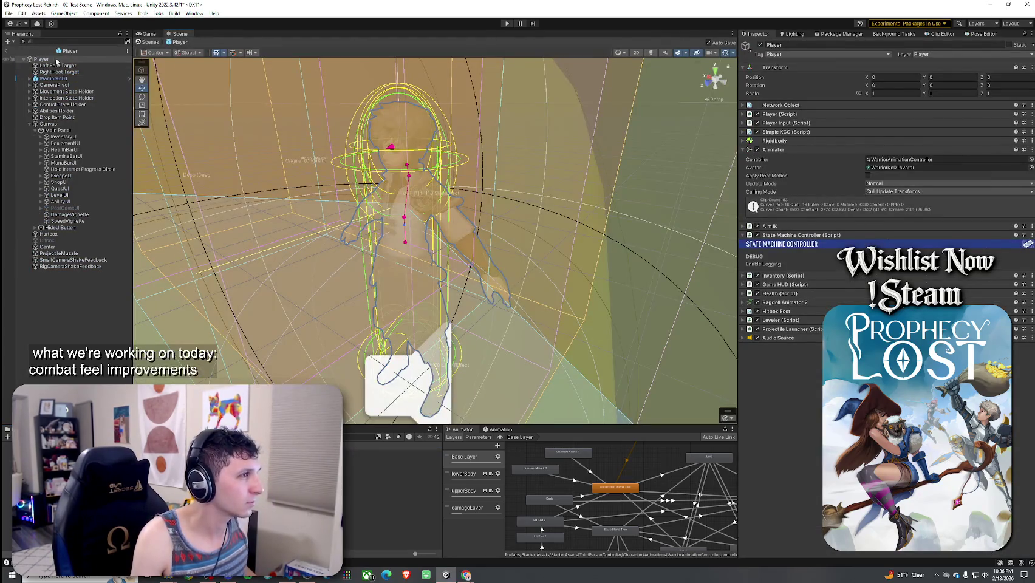
double_click(58, 62)
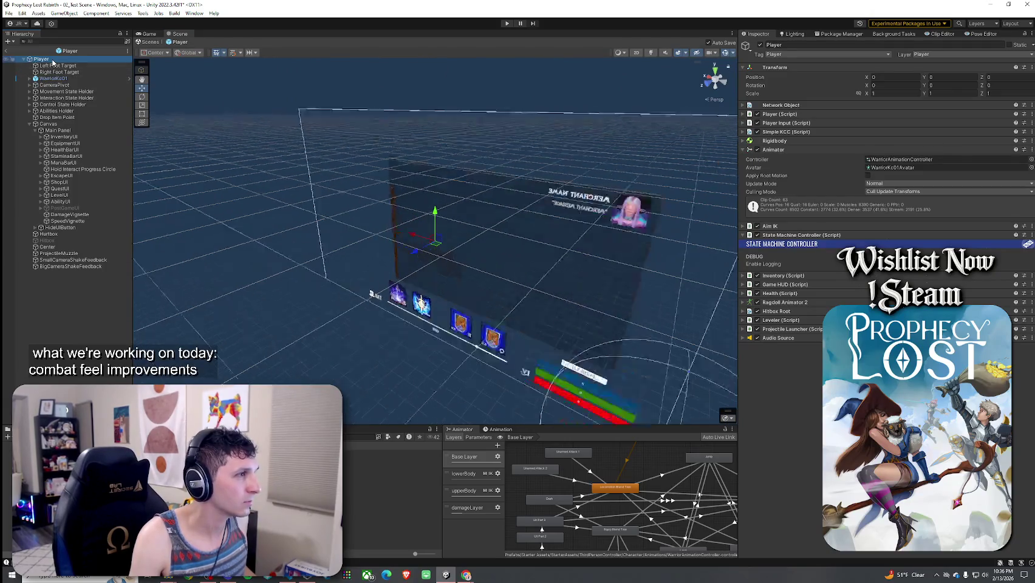
scroll(584, 209, up, 10)
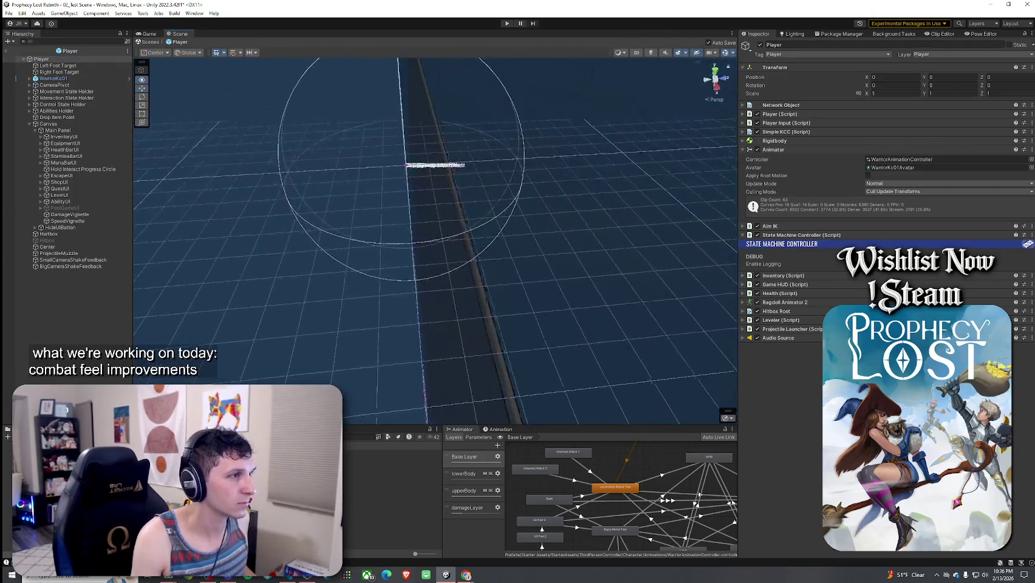
double_click(58, 65)
mouse_move(511, 228)
mouse_down()
mouse_move(499, 251)
mouse_move(421, 201)
mouse_move(404, 134)
mouse_move(396, 145)
mouse_up()
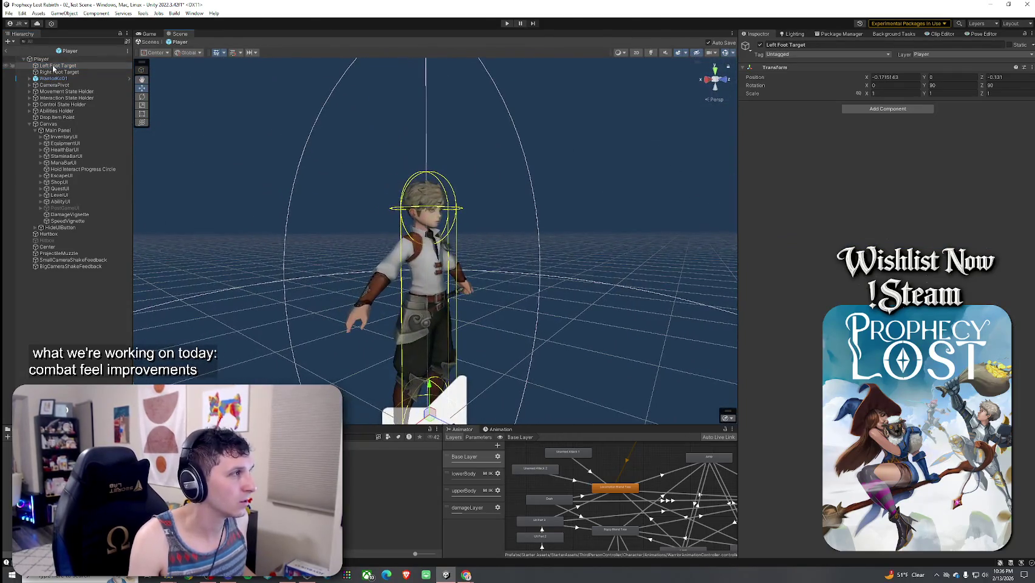
click(41, 58)
mouse_move(425, 201)
mouse_down()
mouse_move(449, 183)
mouse_move(466, 221)
mouse_move(437, 255)
mouse_move(492, 227)
mouse_move(497, 194)
mouse_move(563, 241)
mouse_move(529, 231)
mouse_move(475, 238)
mouse_move(433, 263)
mouse_move(70, 304)
mouse_move(95, 295)
mouse_move(39, 295)
mouse_up()
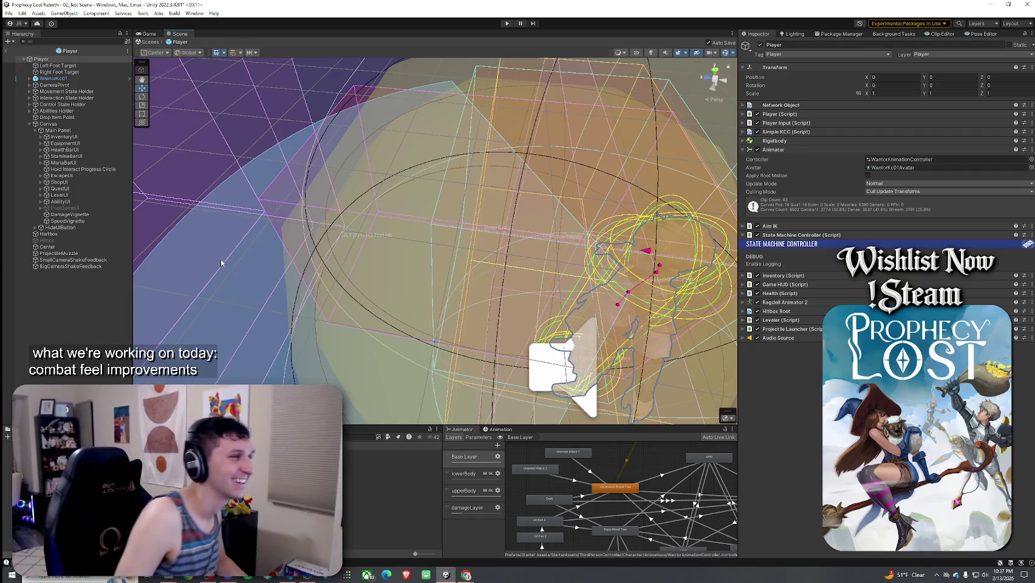
mouse_move(319, 281)
mouse_down()
mouse_move(304, 260)
mouse_move(271, 265)
mouse_move(347, 278)
mouse_move(217, 285)
mouse_move(199, 242)
mouse_move(330, 241)
mouse_move(331, 223)
mouse_move(544, 244)
mouse_up()
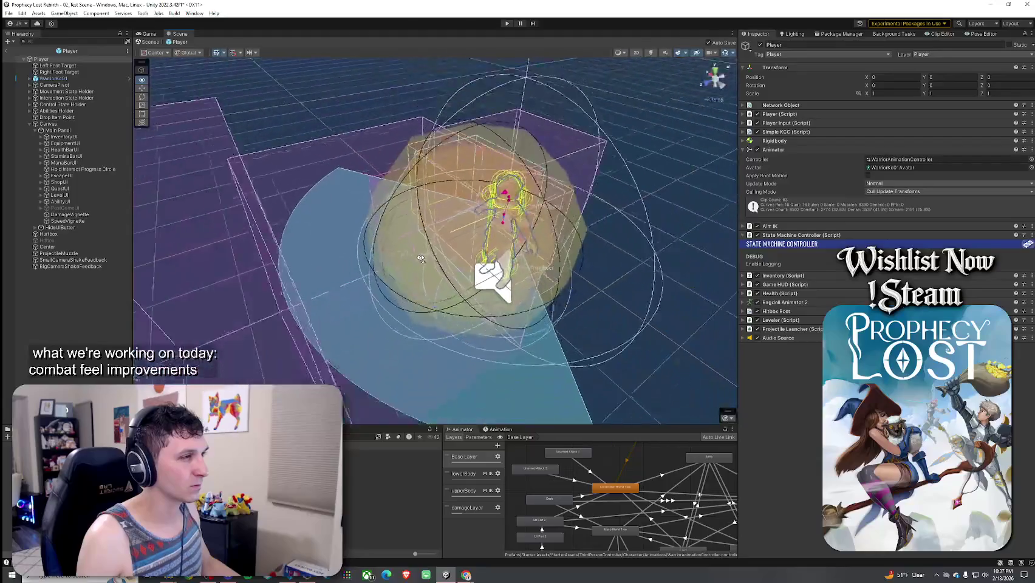
drag(420, 258, 304, 255)
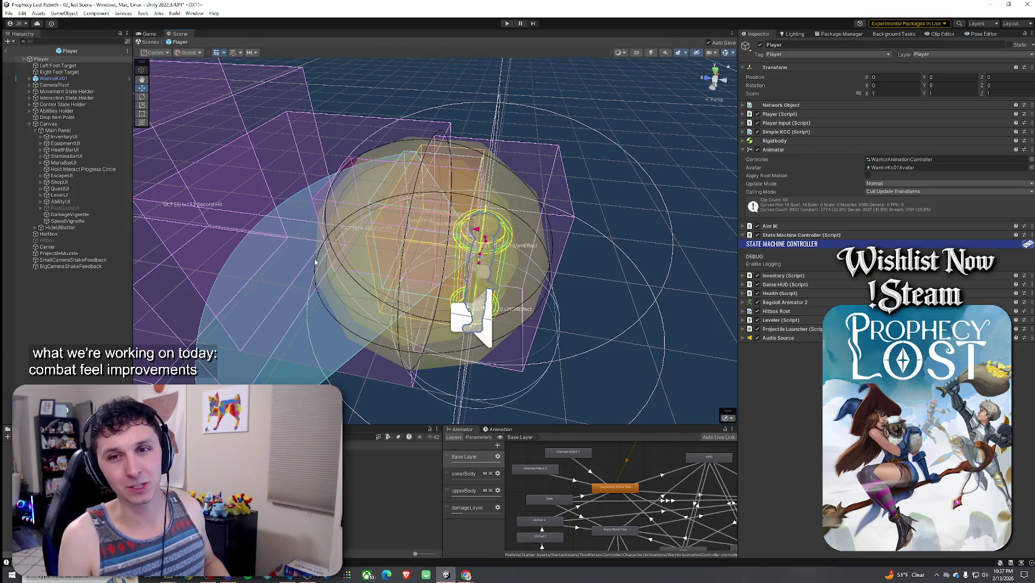
mouse_move(314, 261)
mouse_down()
mouse_move(319, 230)
mouse_move(331, 231)
mouse_move(173, 220)
mouse_move(145, 230)
mouse_move(255, 242)
mouse_move(303, 219)
mouse_up()
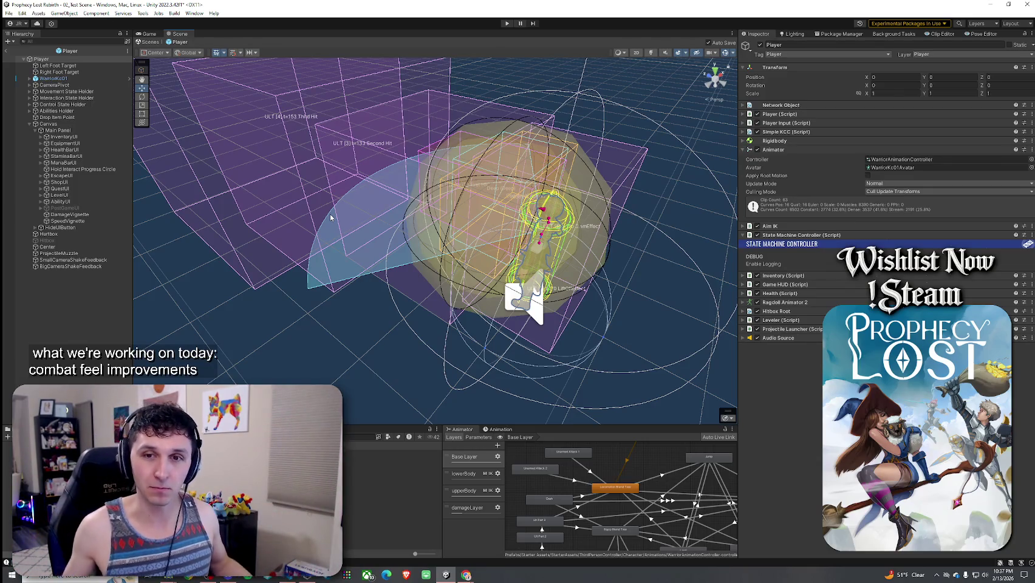
mouse_move(465, 267)
mouse_down()
mouse_move(430, 232)
mouse_move(360, 327)
mouse_move(540, 365)
mouse_move(558, 380)
mouse_move(430, 371)
mouse_move(426, 354)
mouse_move(435, 360)
mouse_up()
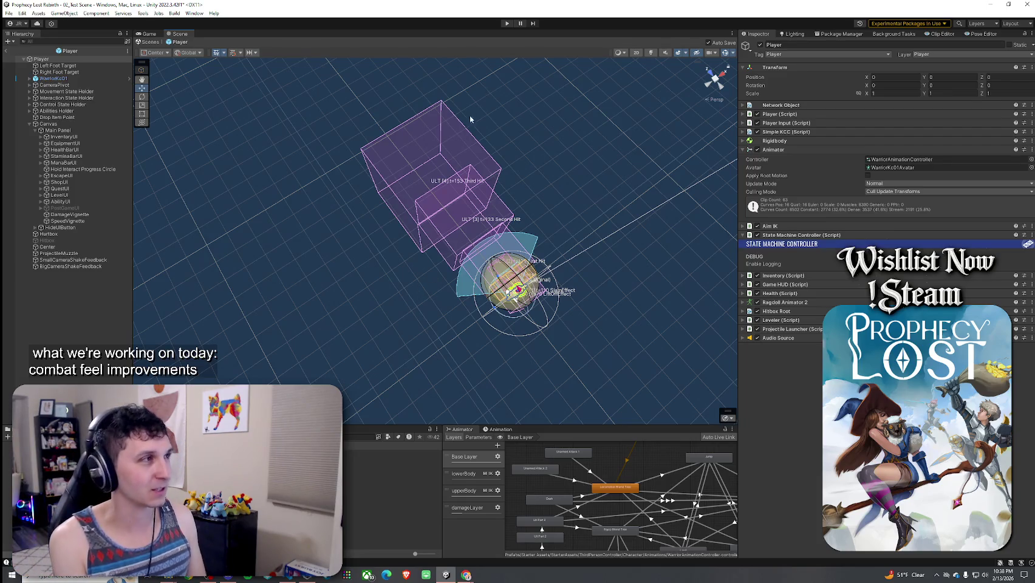
- Exit the Player prefab, save the 02_Test Scene and start Play mode again
click(7, 58)
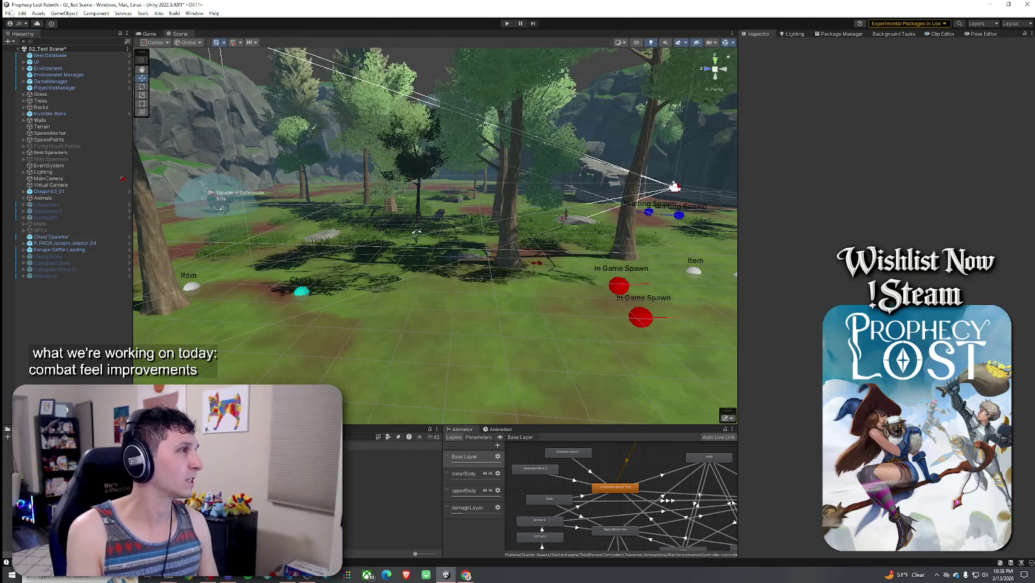
key(ctrl+s)
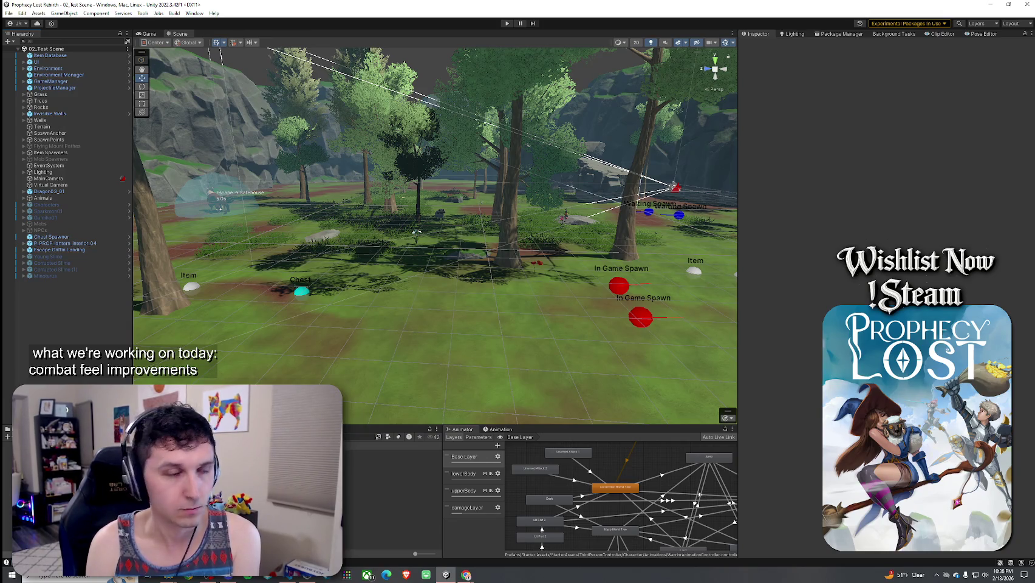
key(ctrl+p)
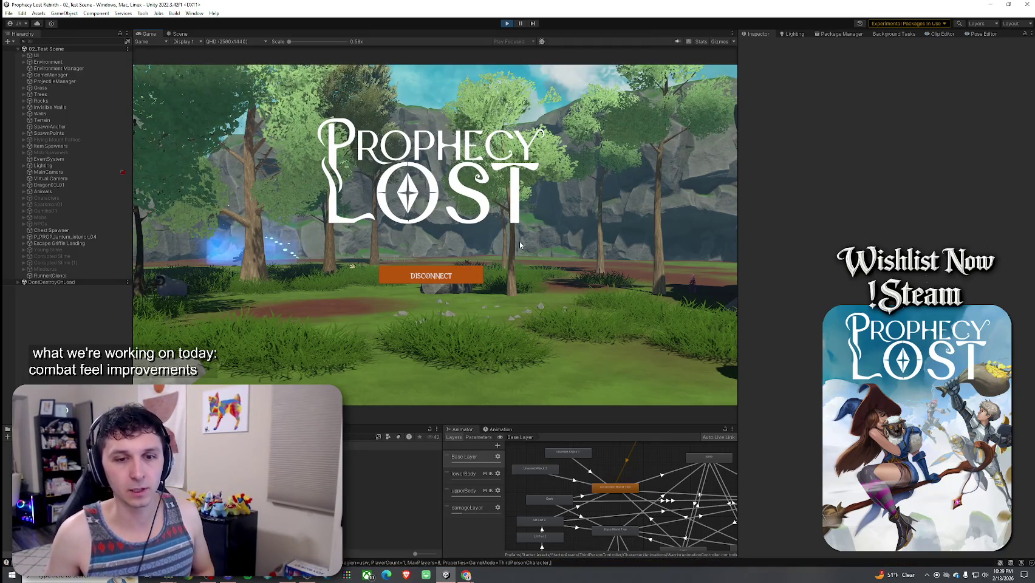
- Run the character through the woods and open grass, then climb onto the rock
key(w)
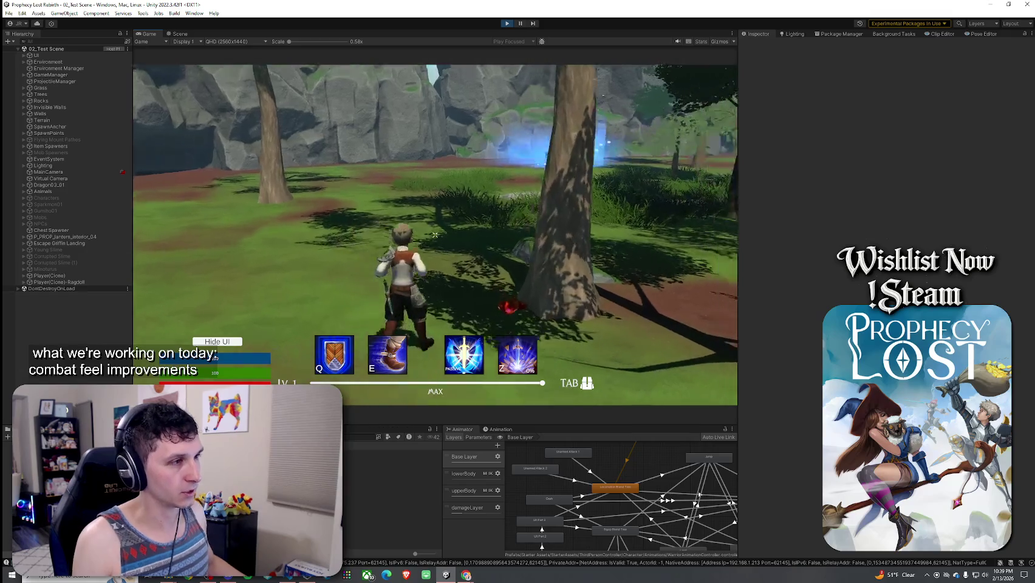
key(w)
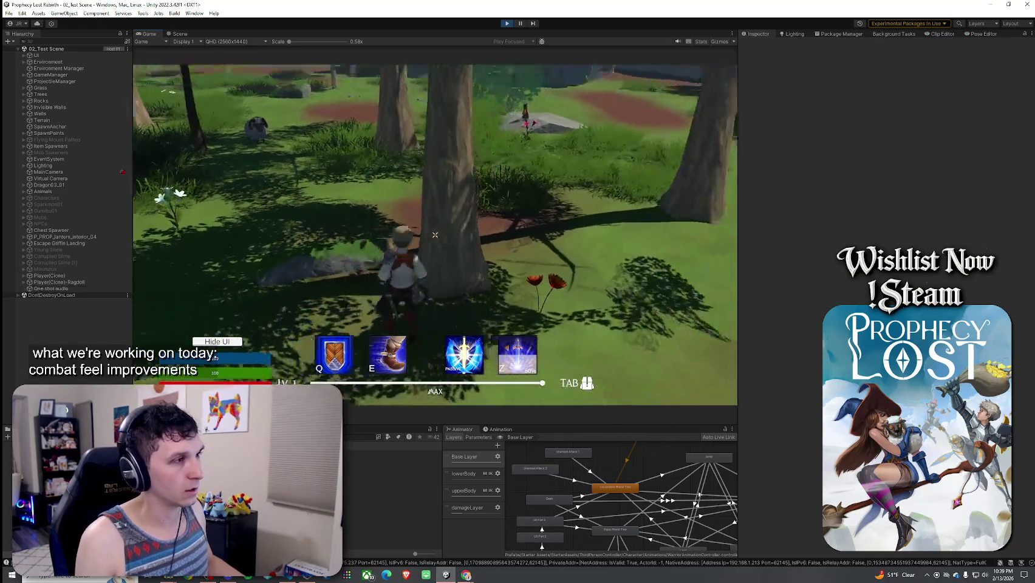
key(w)
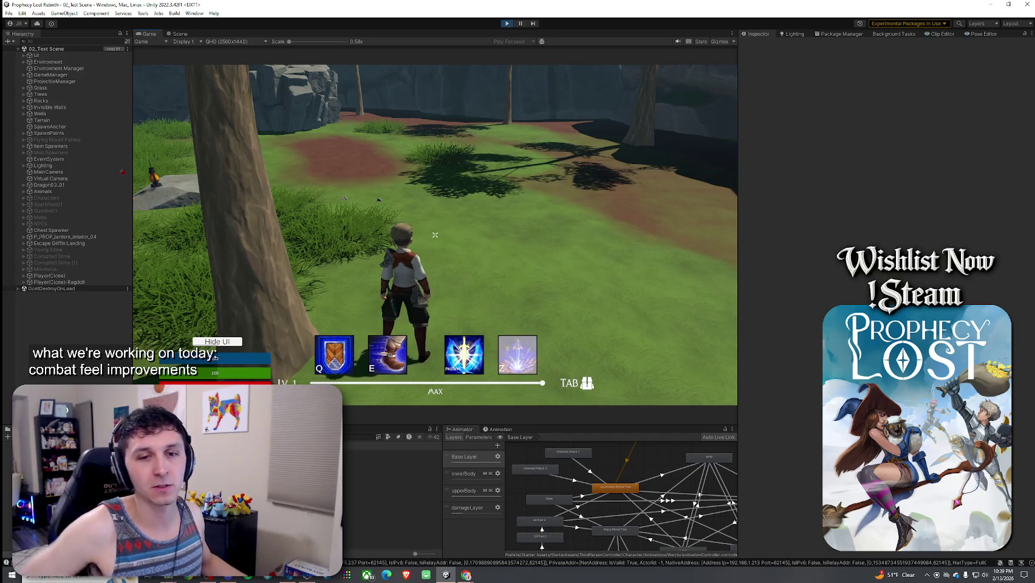
key(w)
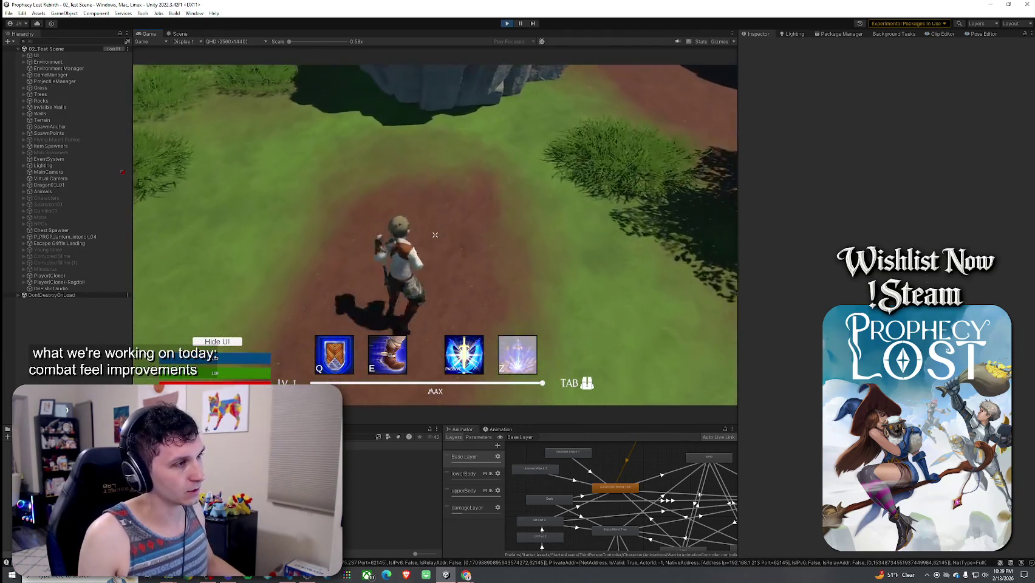
key(w)
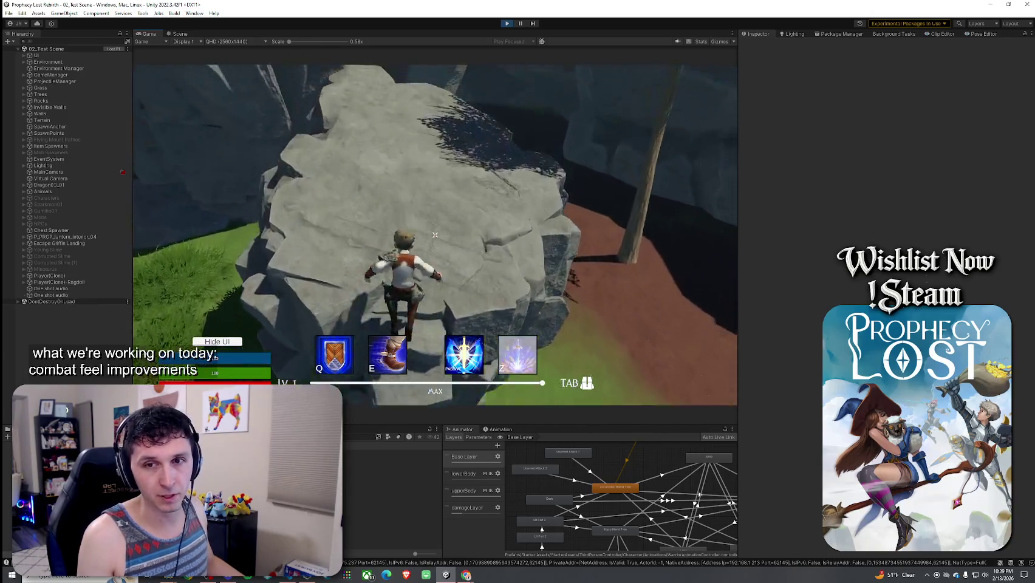
key(w)
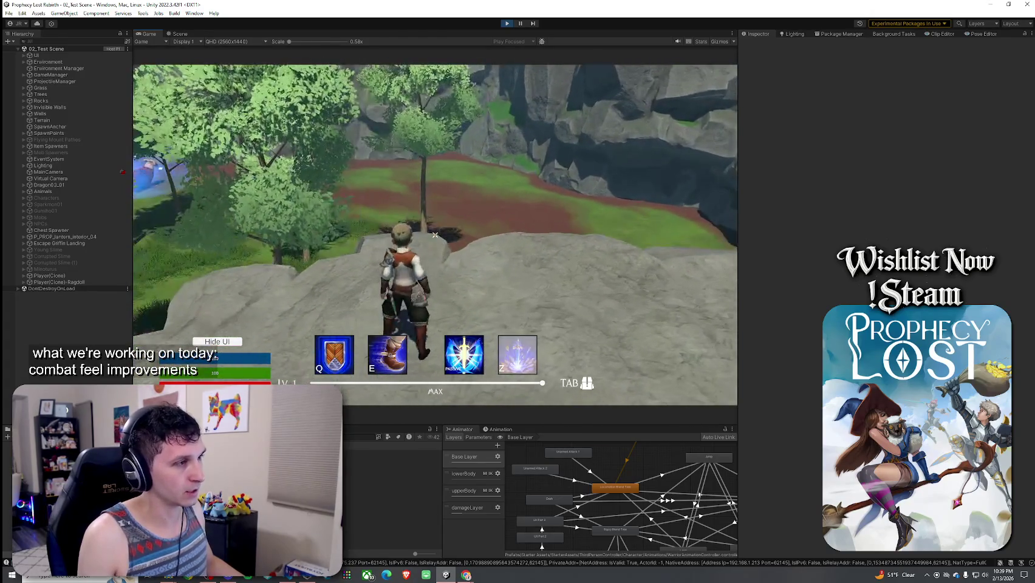
- Drop off the rock, attack once in the field and run up to the rock wall
key(w)
key(w)
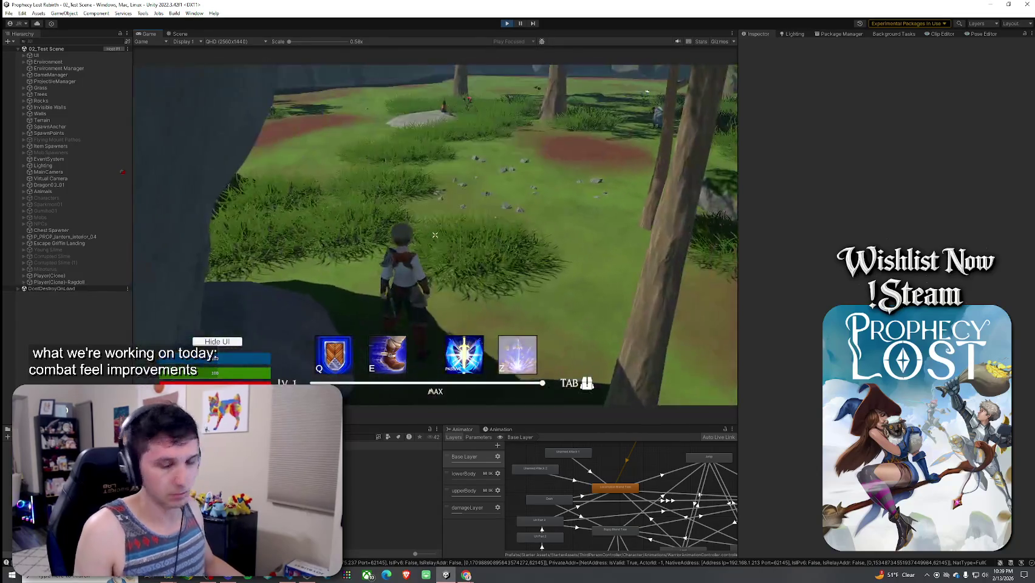
key(w)
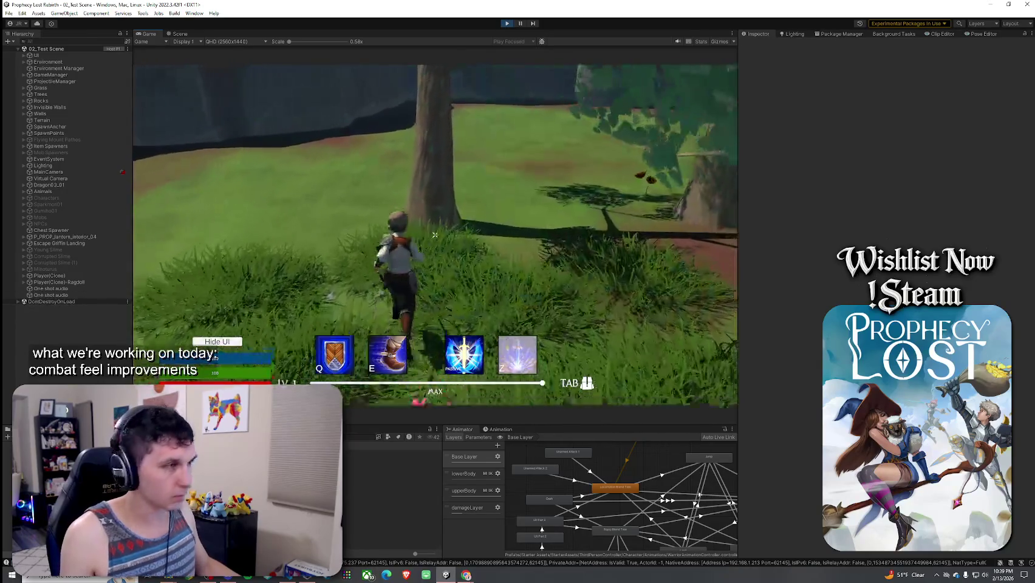
key(w)
click(434, 235)
key(w)
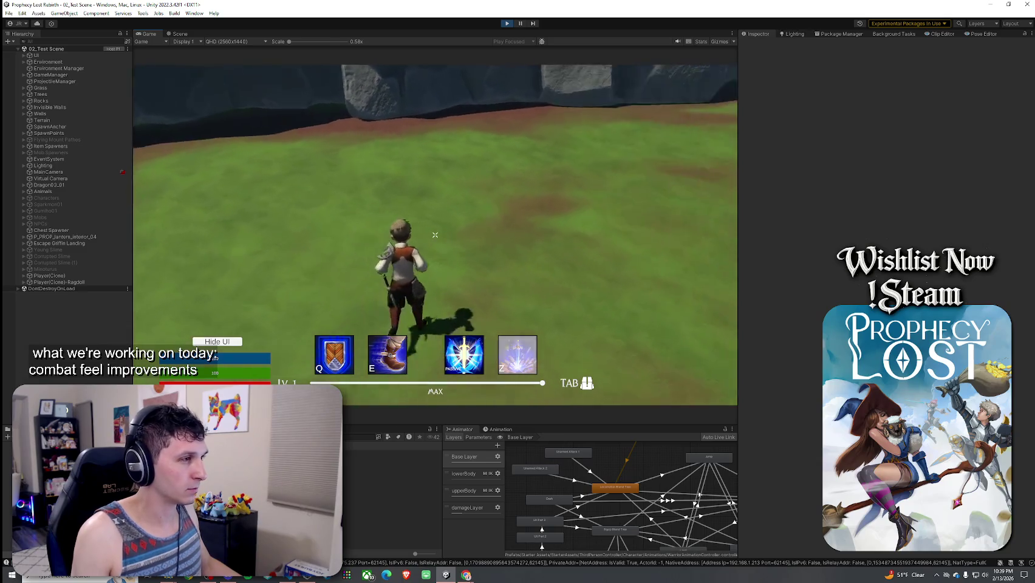
key(w)
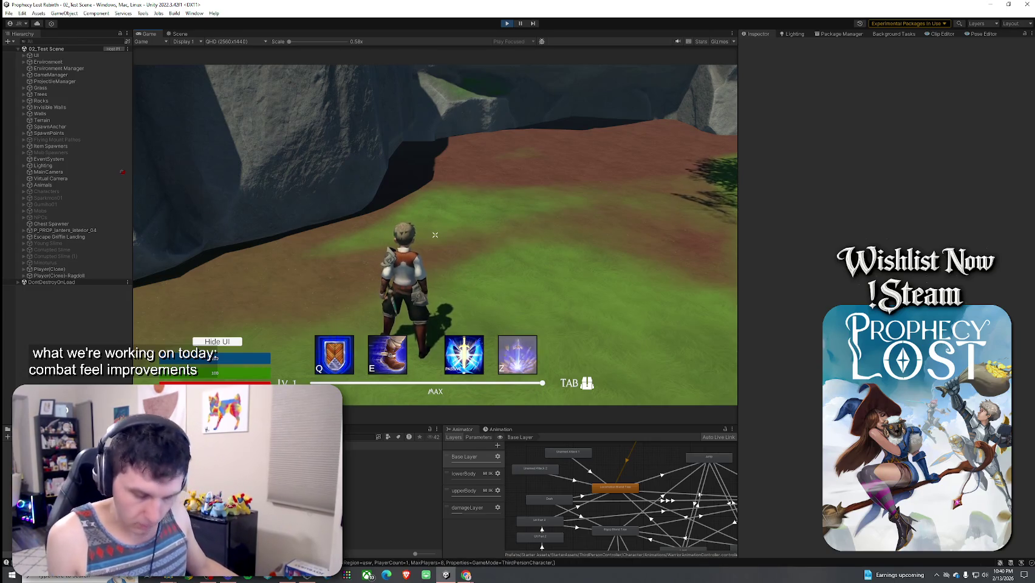
- Run past the glowing creature and sheep into the trees, then jump onto the large rock
key(w)
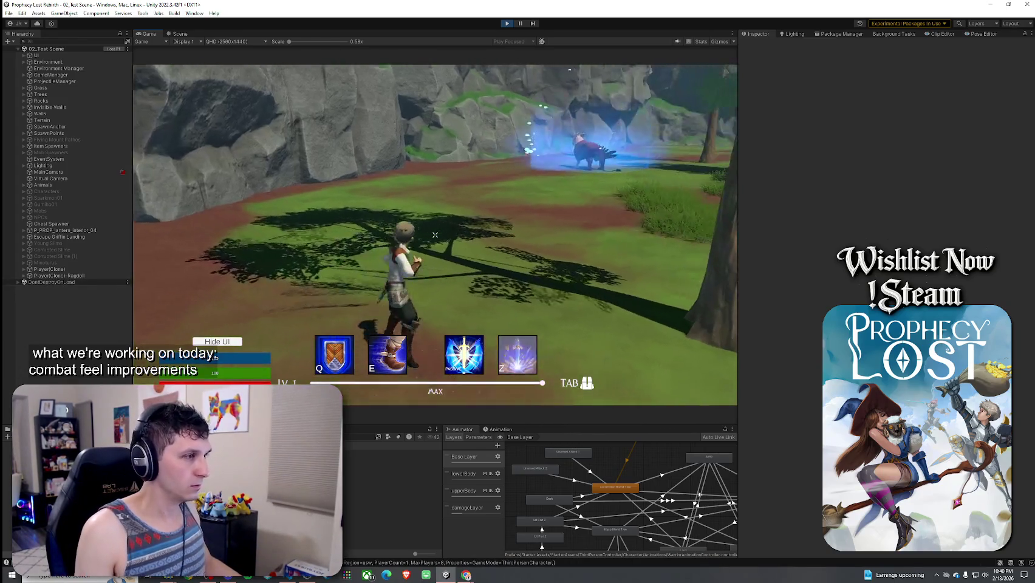
key(w)
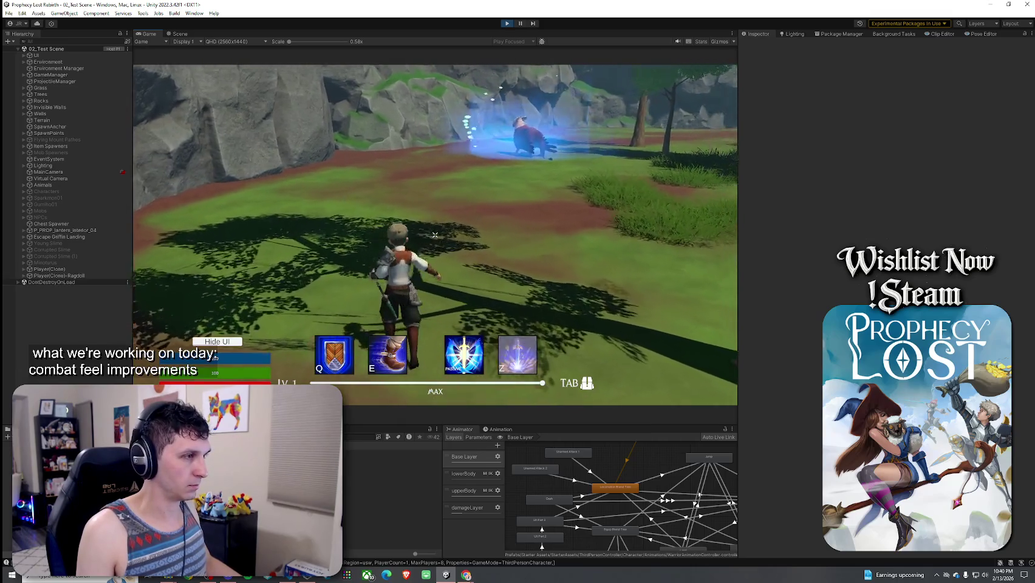
key(w)
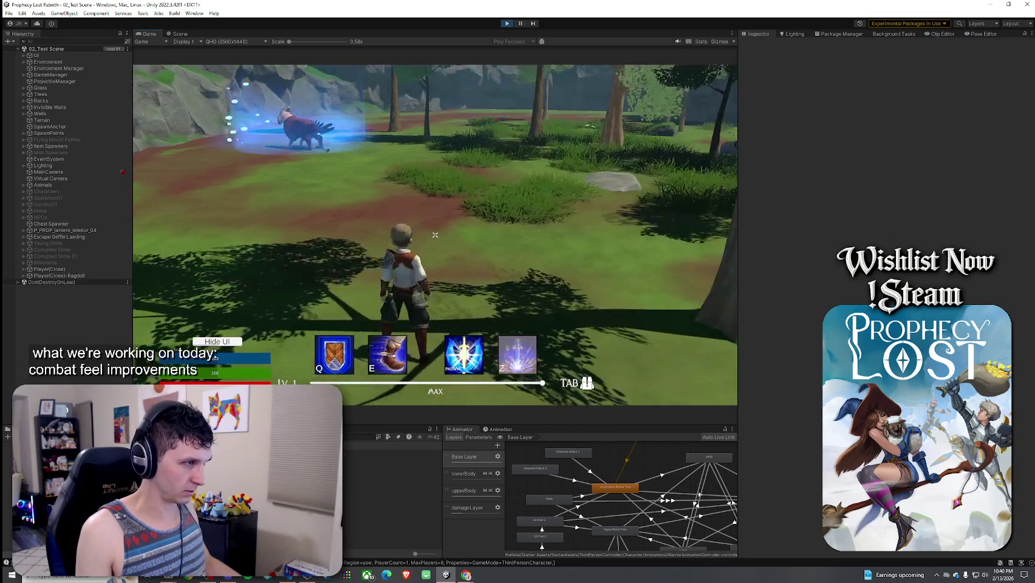
key(w)
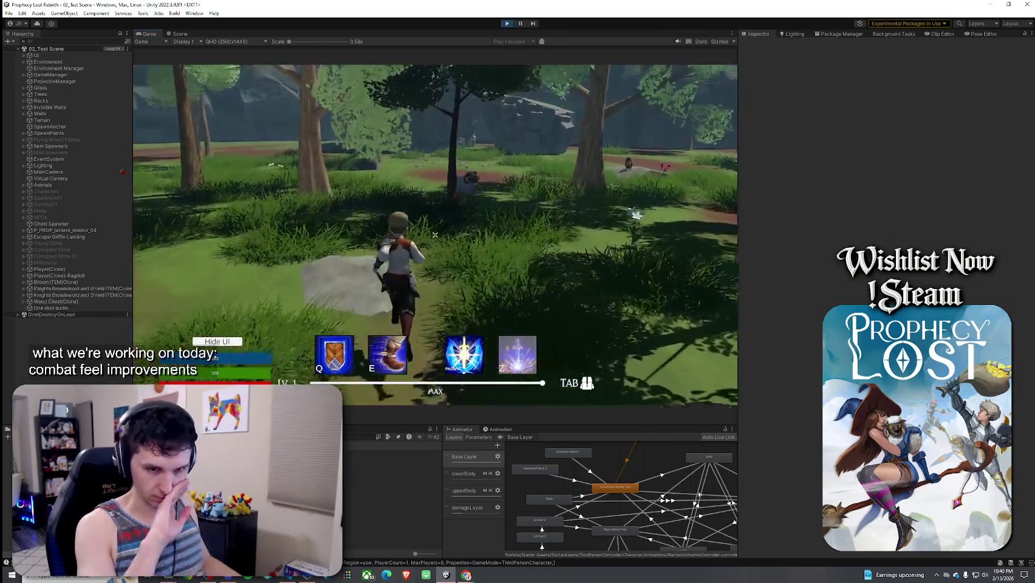
key(w)
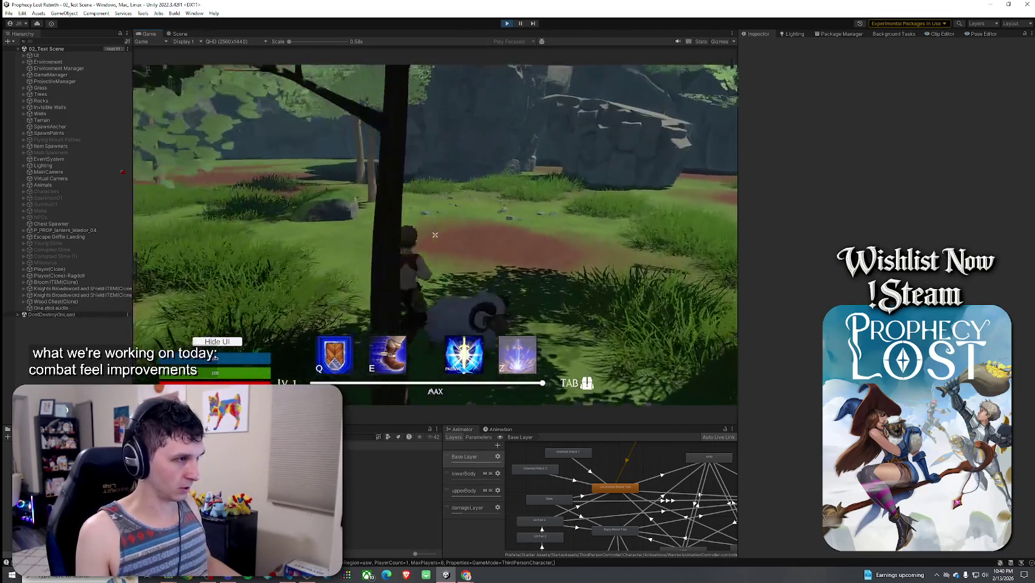
key(w)
key(w)
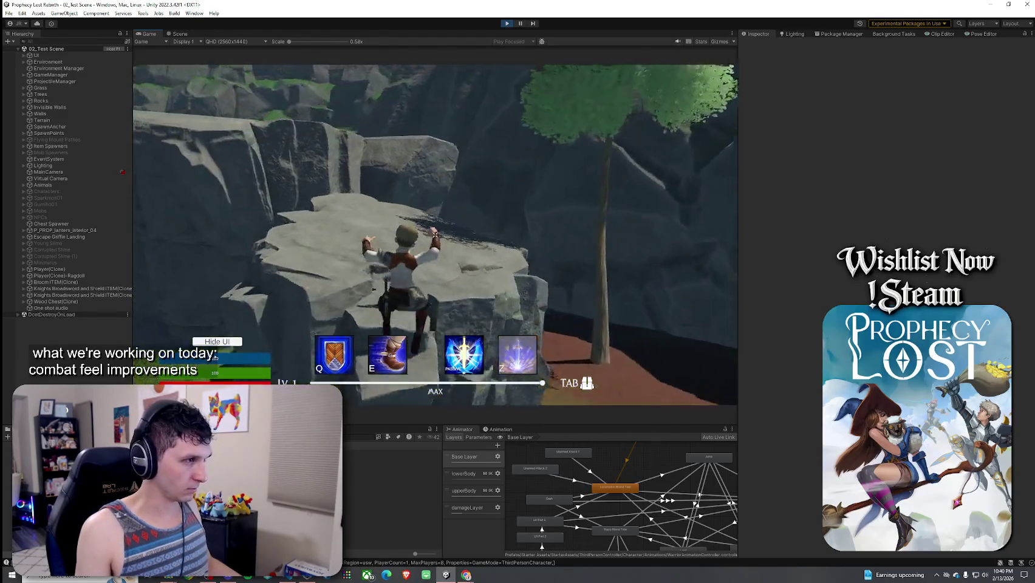
key(w)
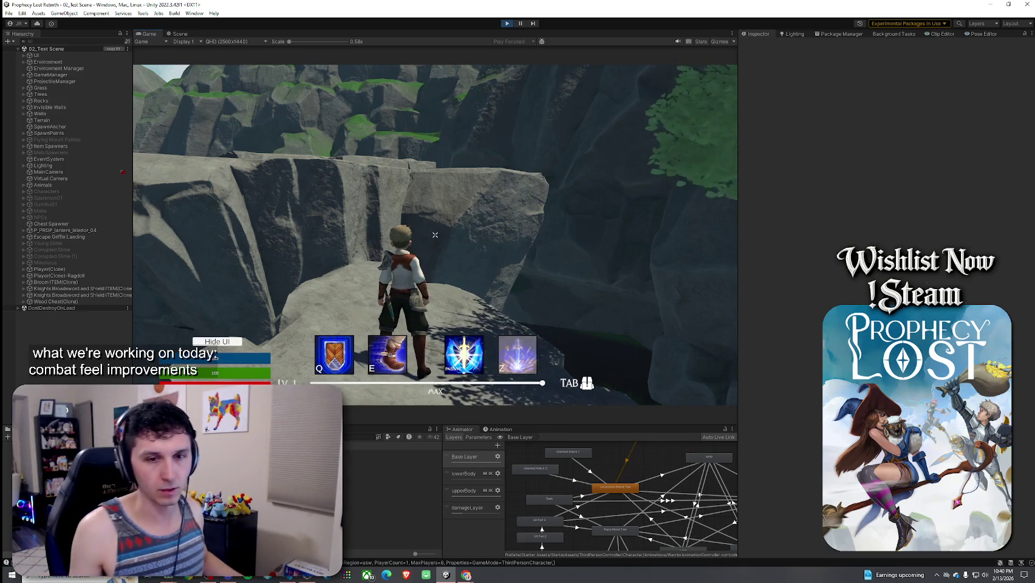
key(space)
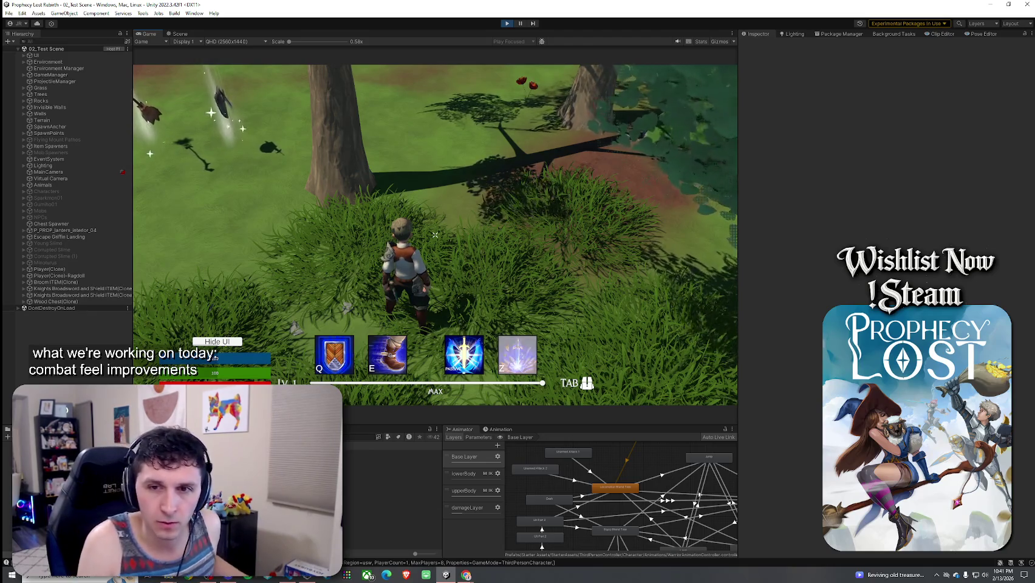
- Walk to the glowing pickup and equip the sword and shield with F
key(w)
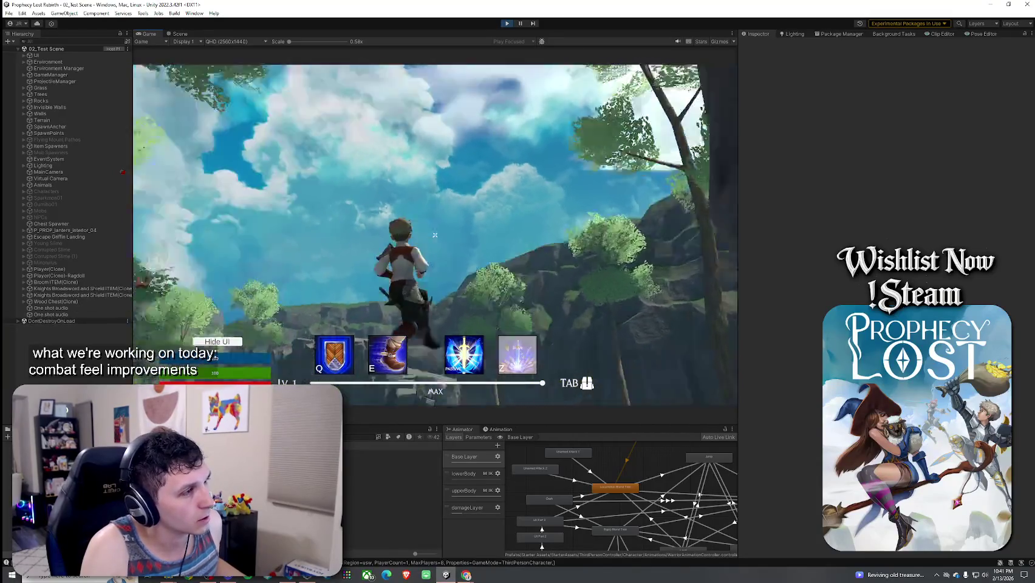
key(w)
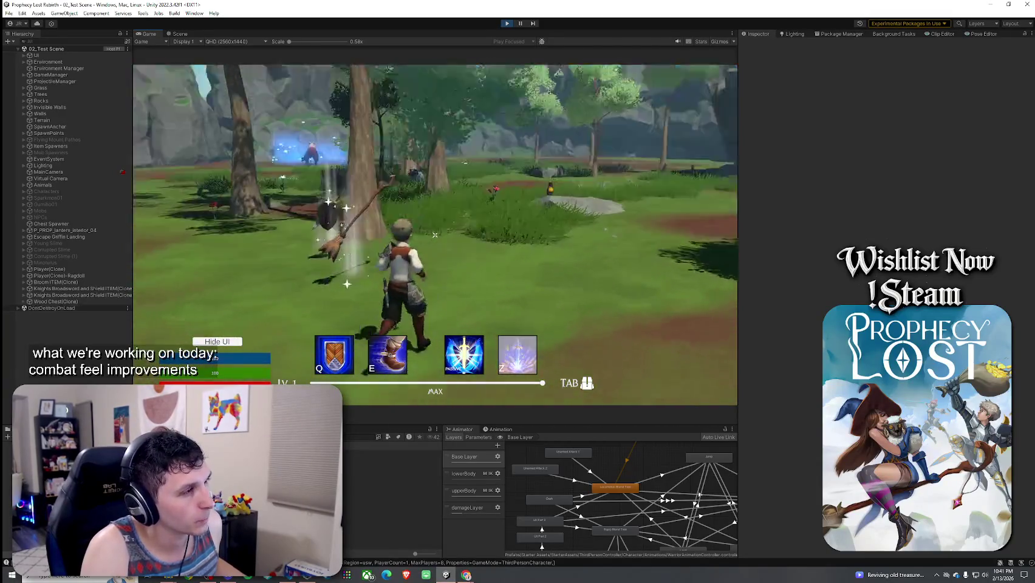
key(w)
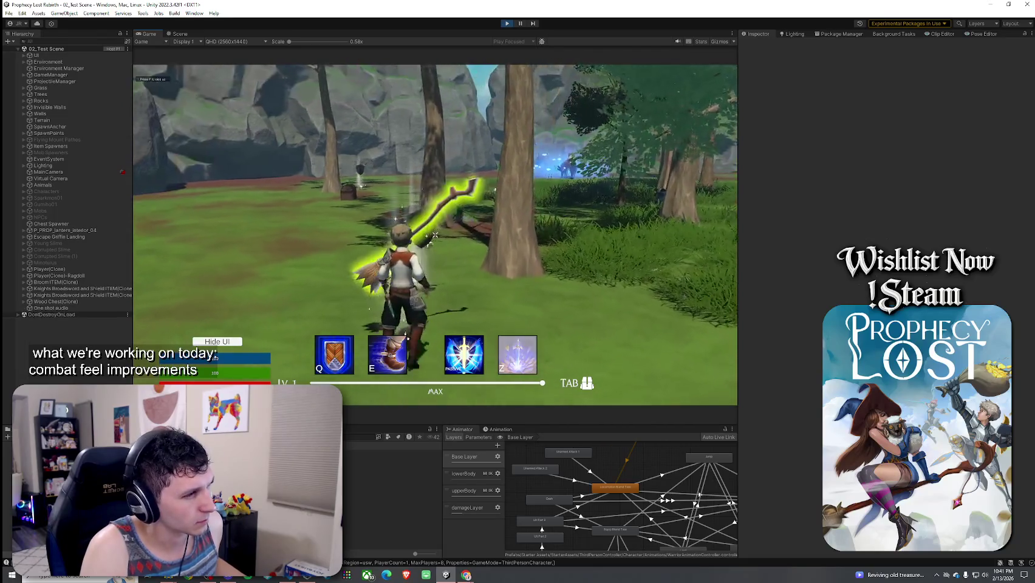
key(f)
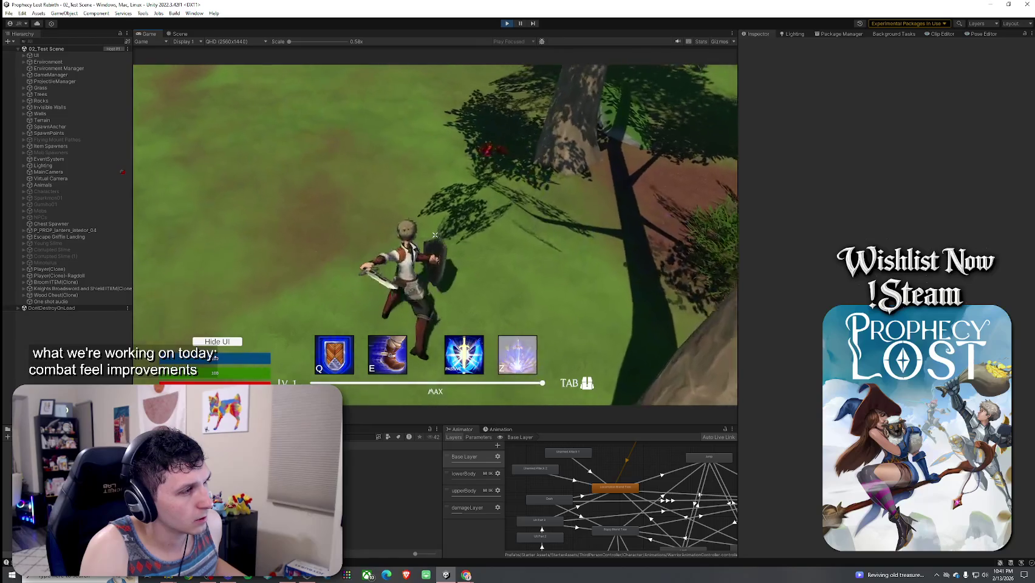
- Chain three sword swings to test the combo
click(435, 235)
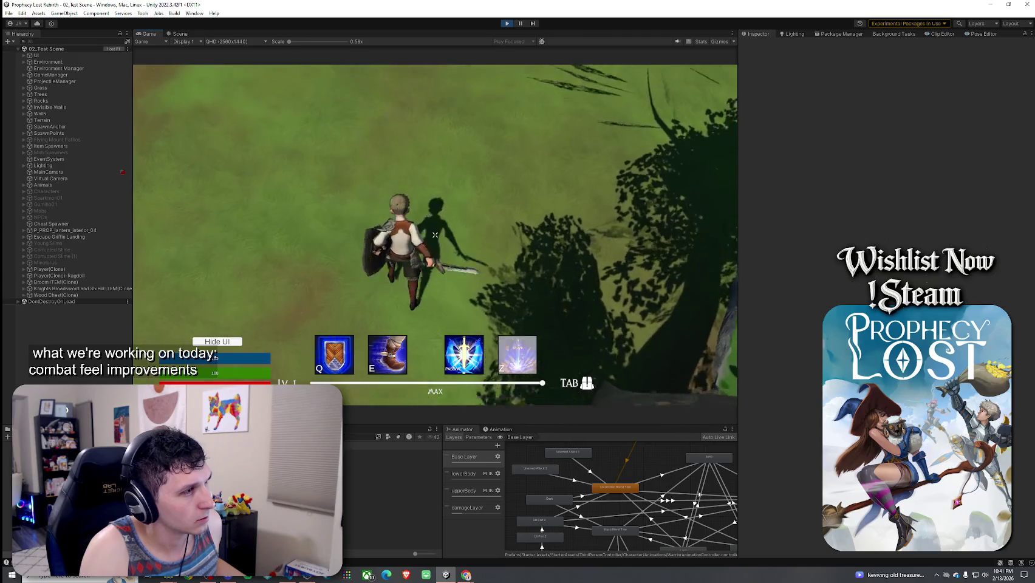
click(435, 234)
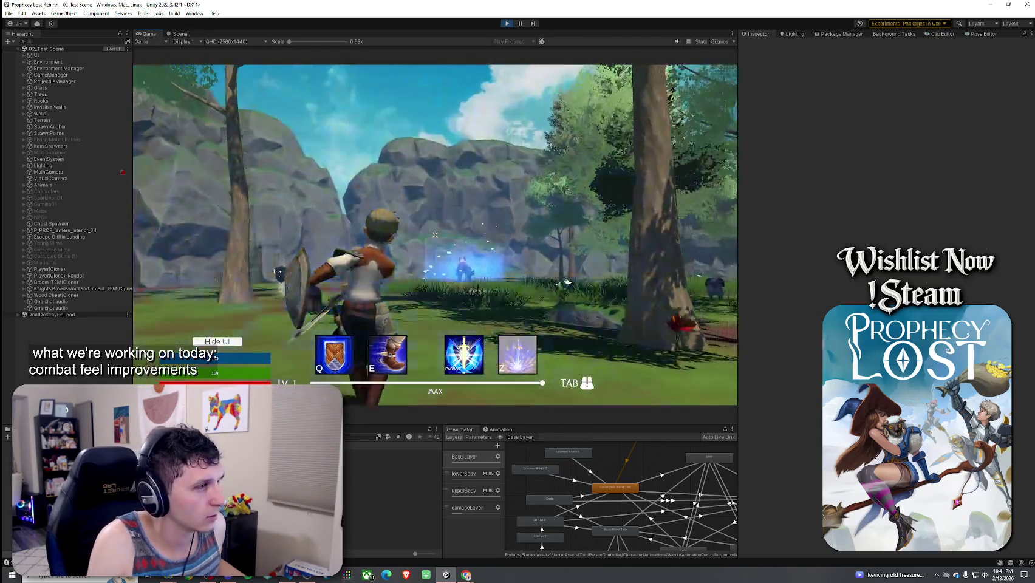
click(435, 235)
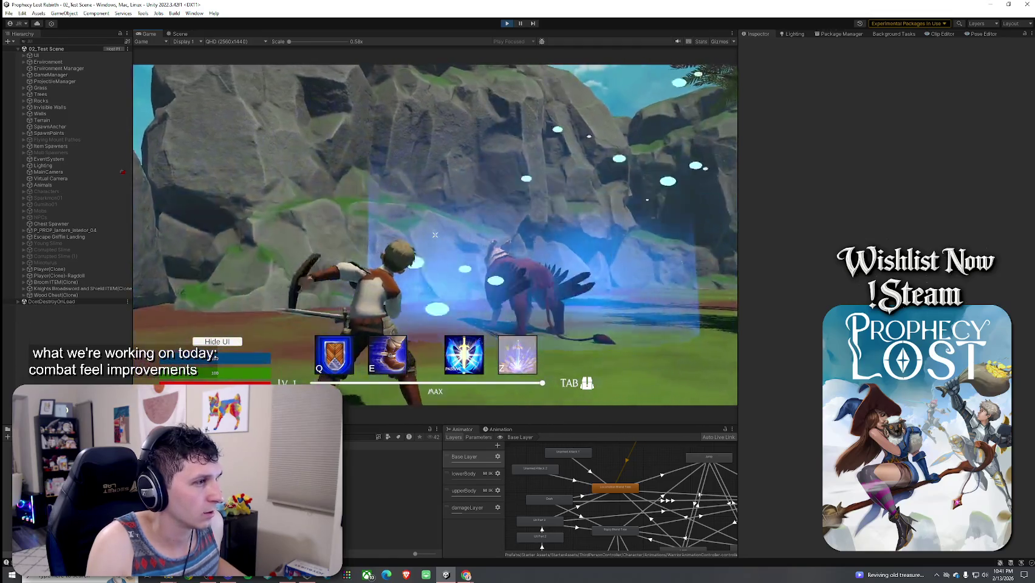
- Chain six attacks while moving, including the spinning blue slash and a large swing
click(435, 235)
click(436, 234)
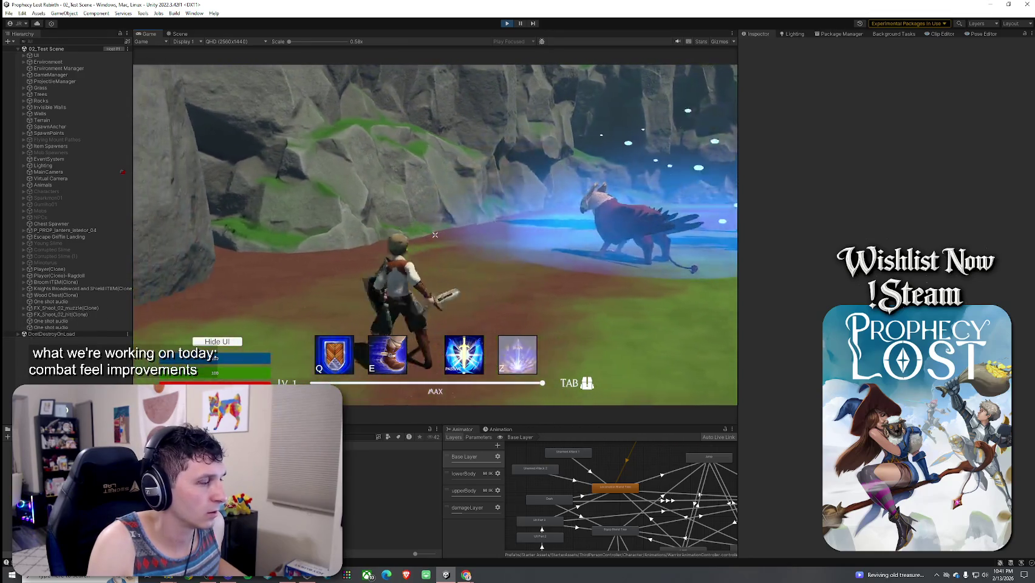
click(435, 234)
click(436, 235)
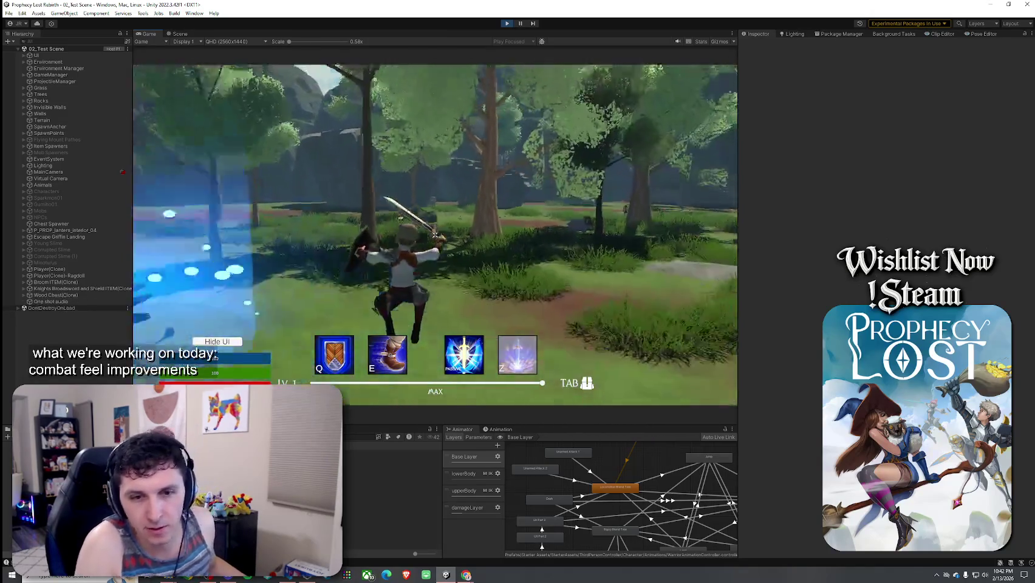
click(435, 235)
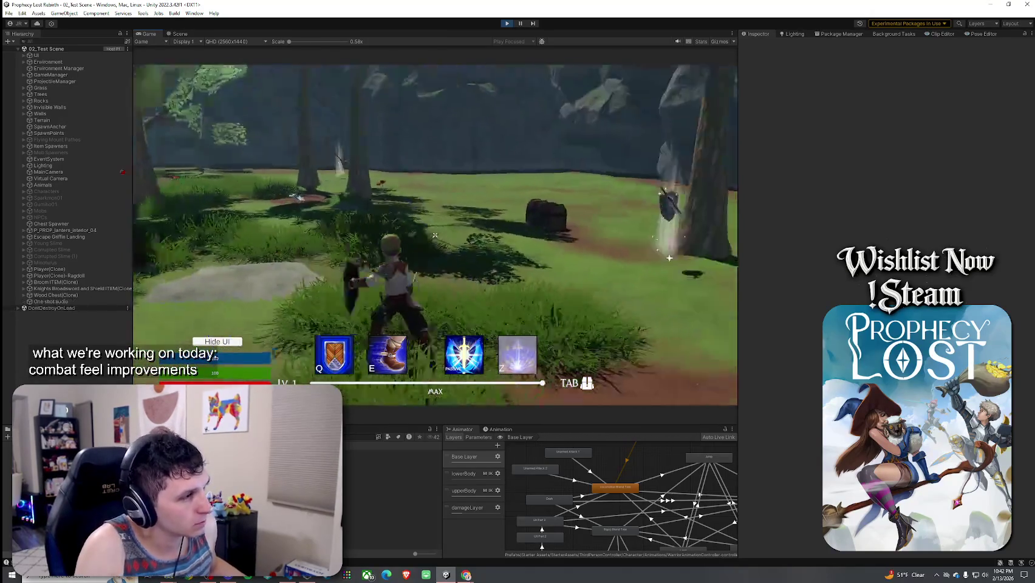
click(435, 235)
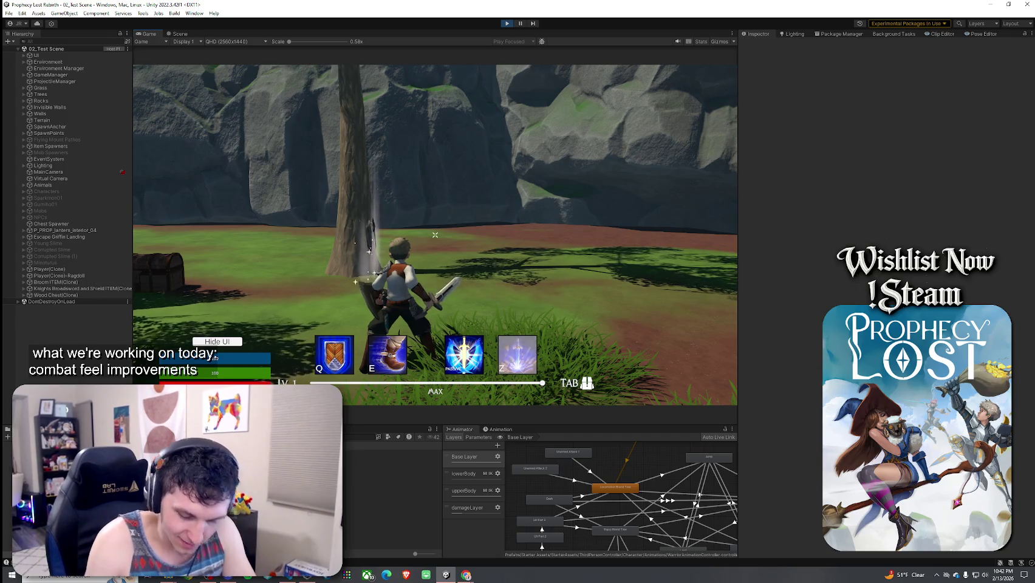
- Slash at the tree and chest, run forward and finish with a large blue slash
click(435, 235)
click(435, 234)
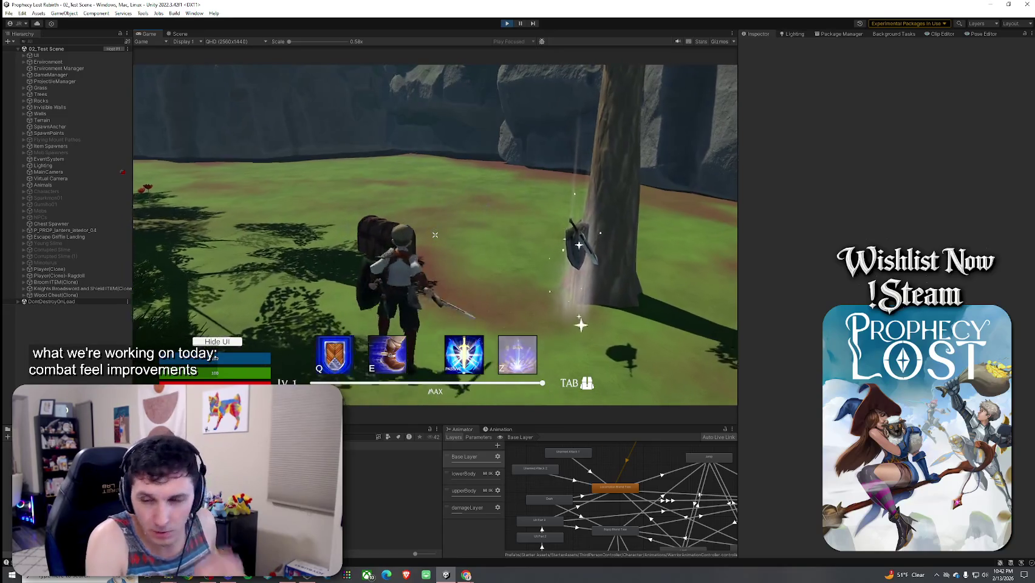
key(w)
click(435, 235)
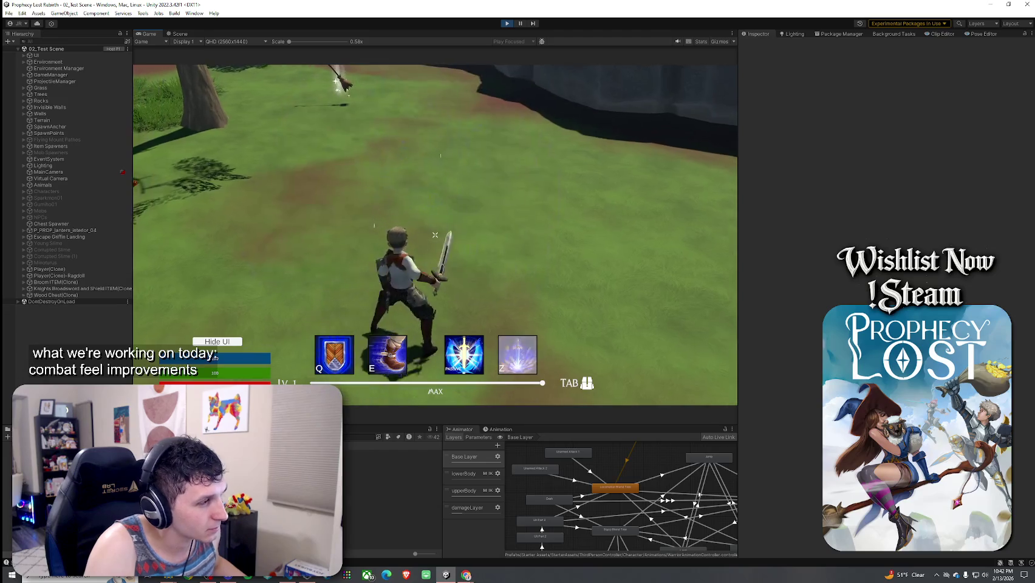
click(435, 234)
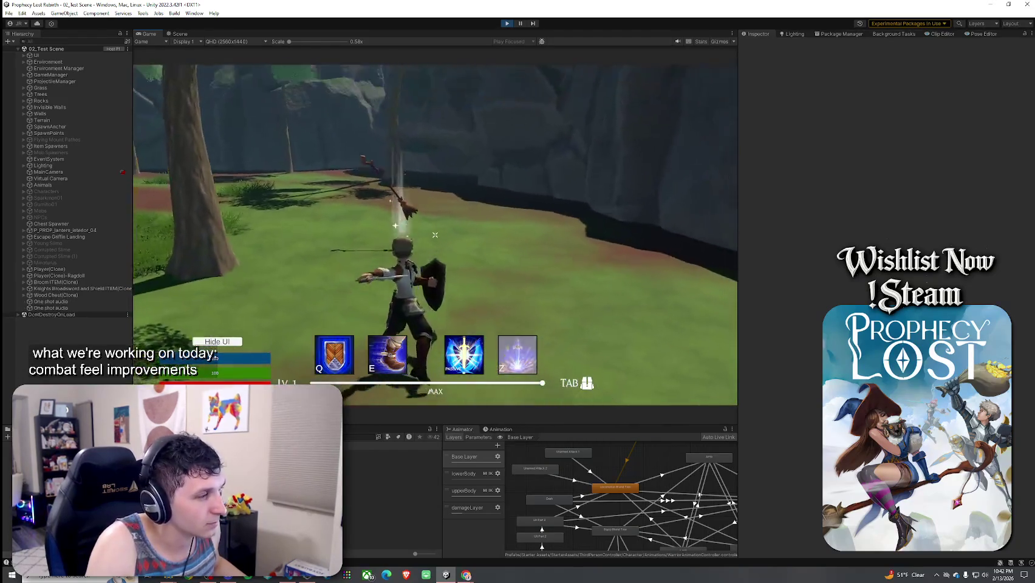
click(435, 234)
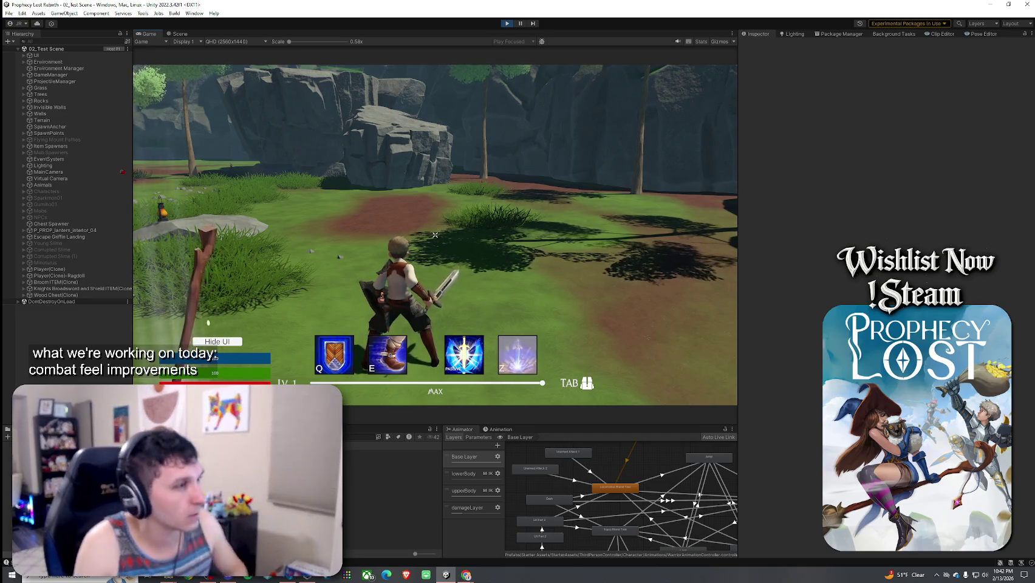
- Chain four more slashes while moving, ending with a heavy slash beside the rock
key(w)
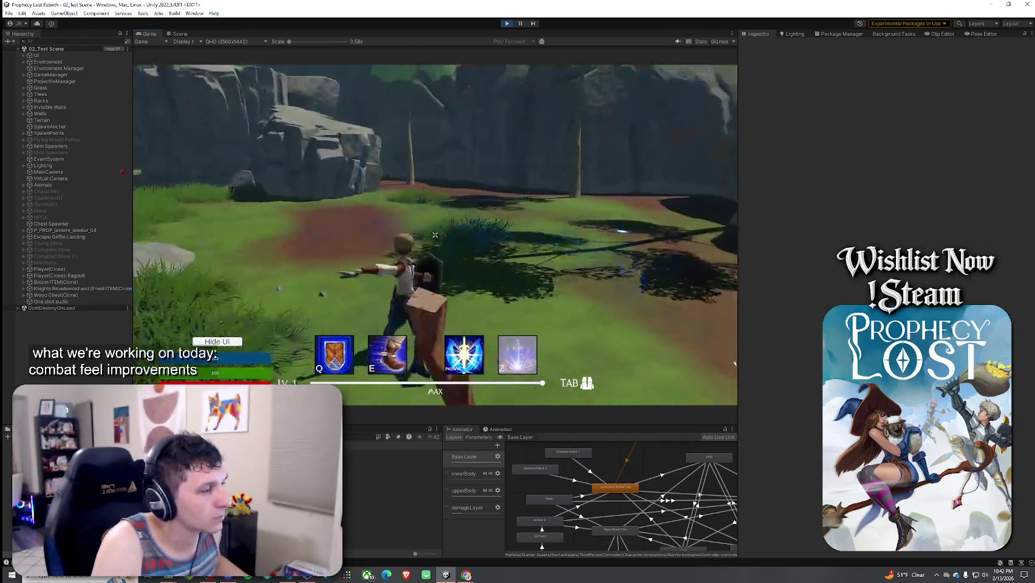
click(435, 235)
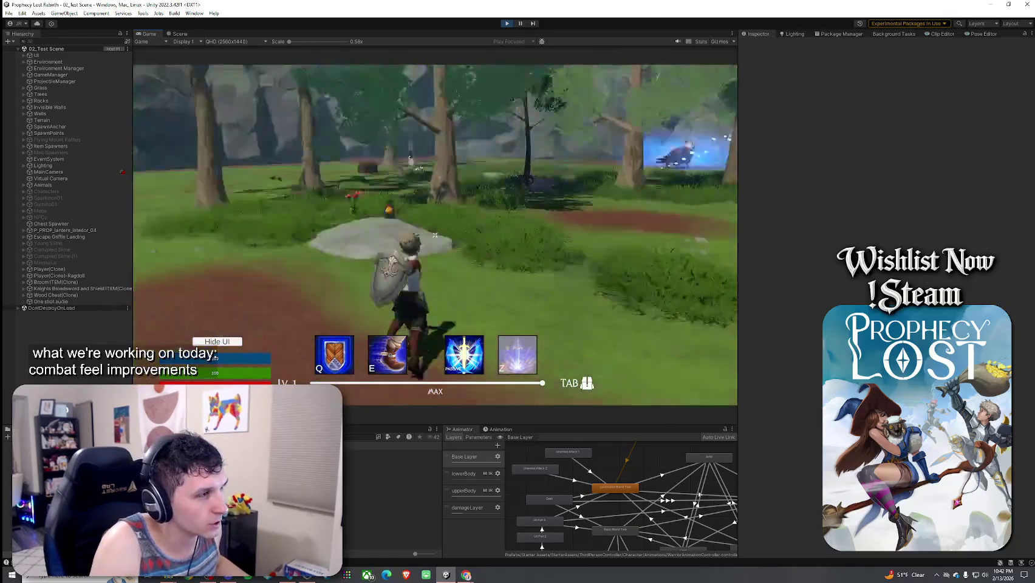
click(435, 234)
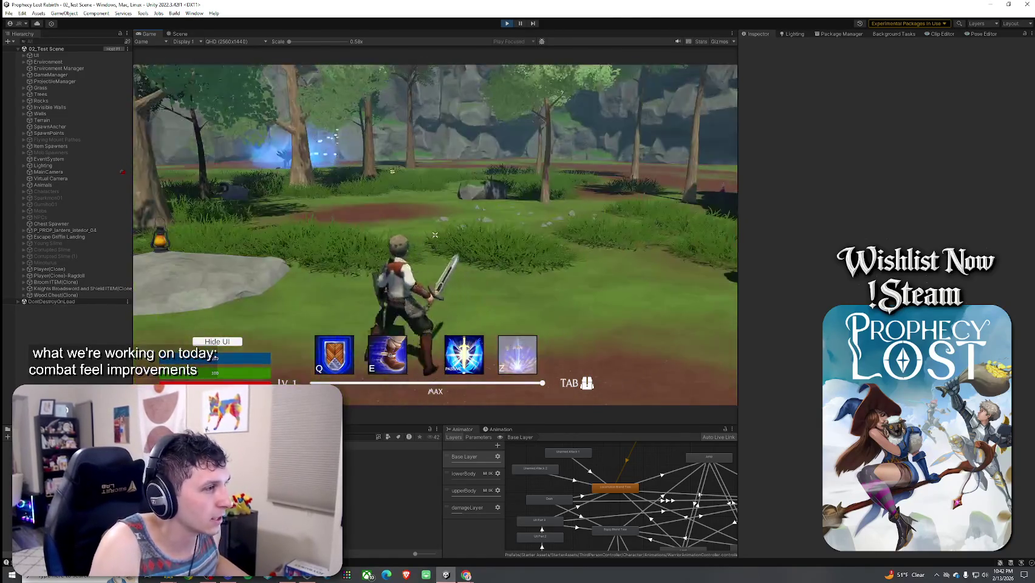
click(435, 235)
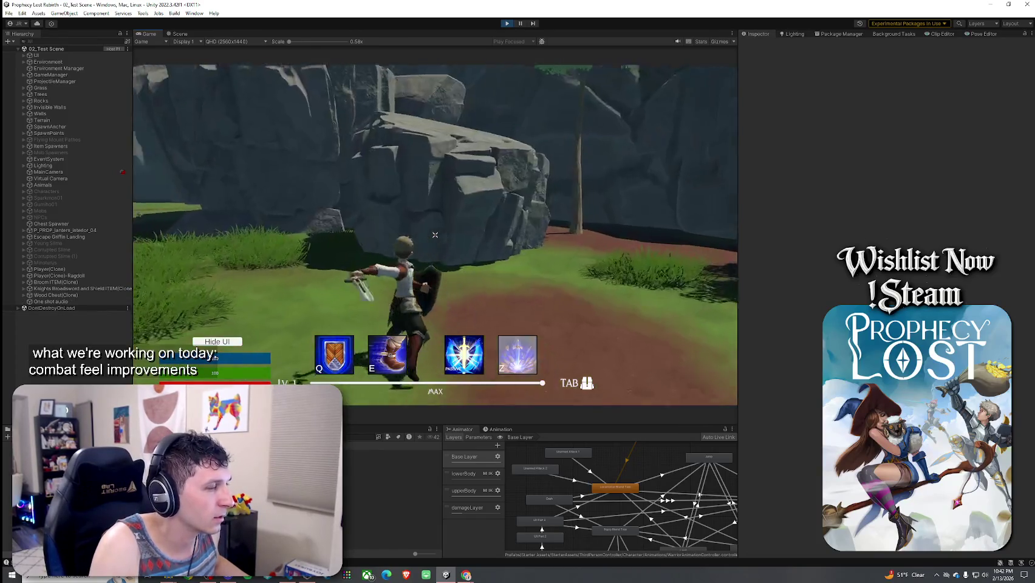
click(436, 234)
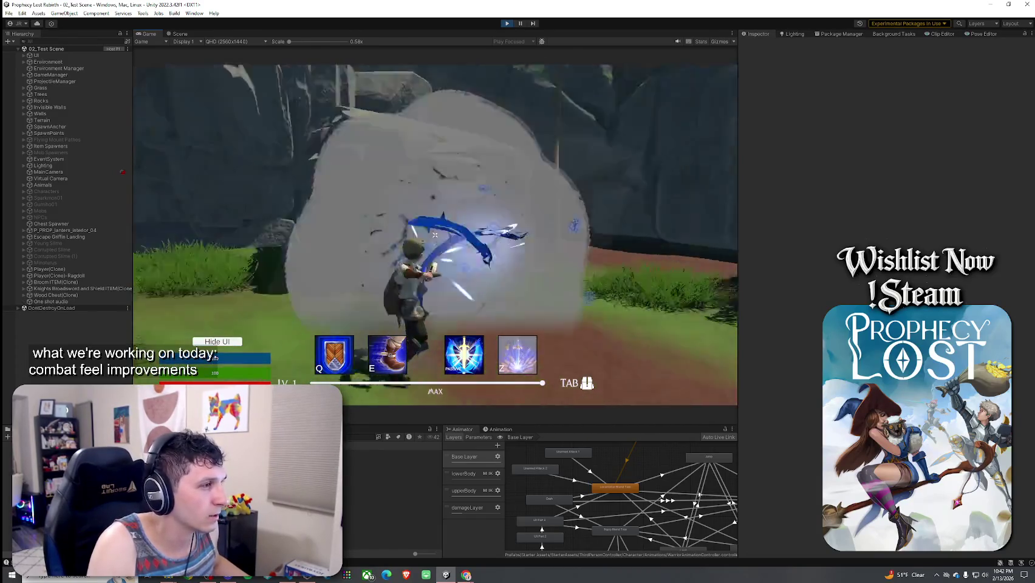
- Run the character forward through the woods into the tree foliage
key(w)
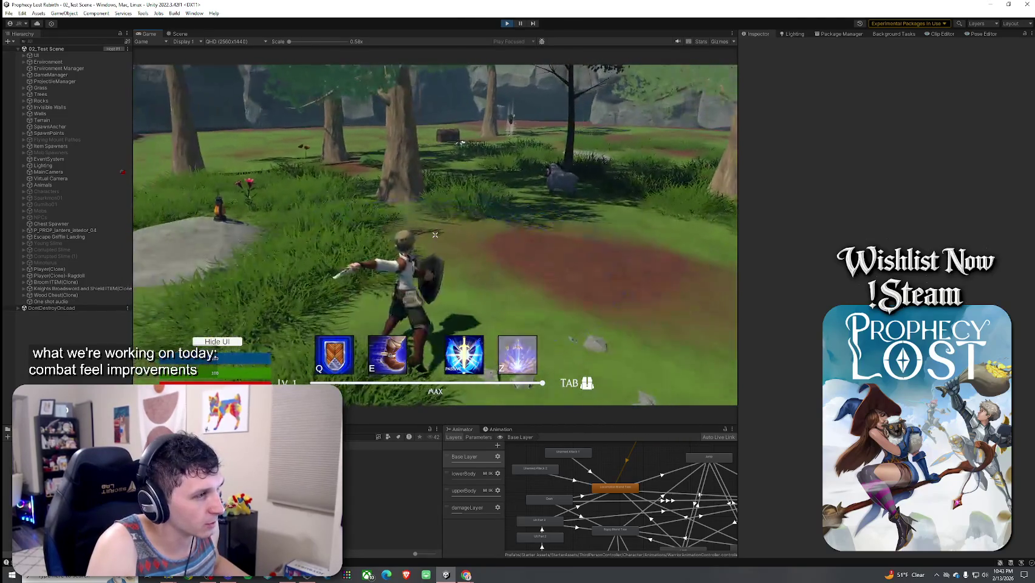
key(w)
key(w)
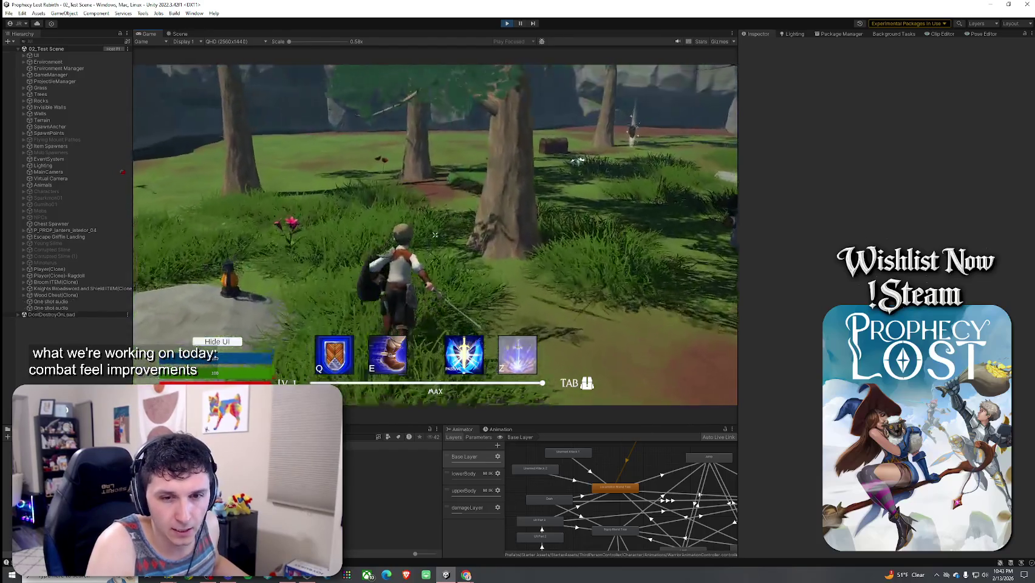
key(w)
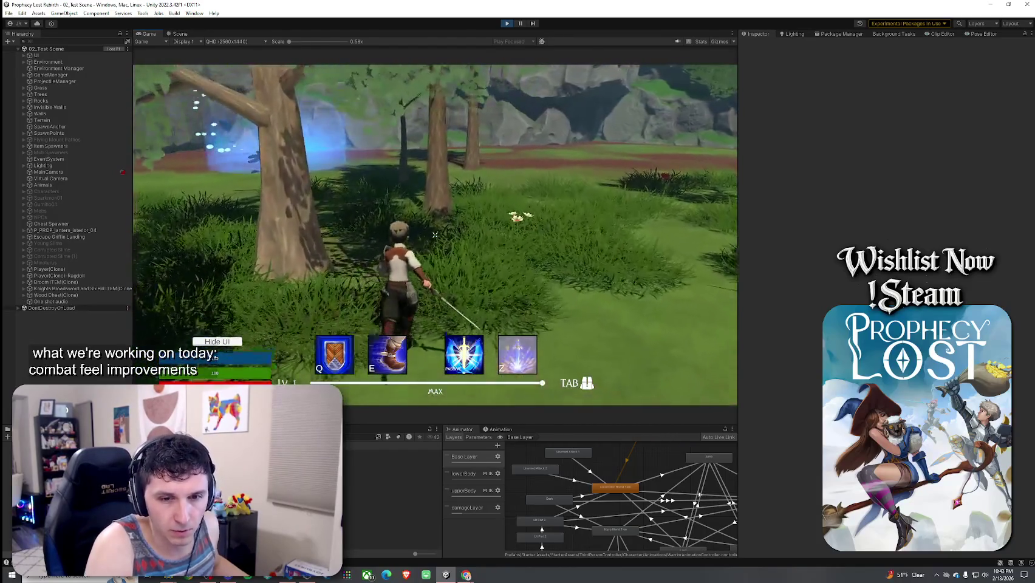
key(w)
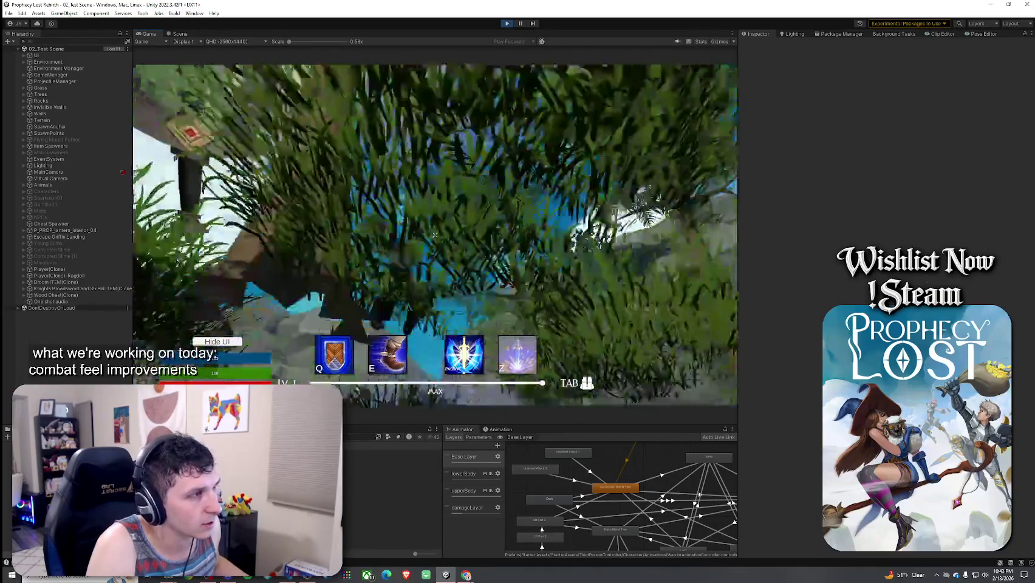
key(w)
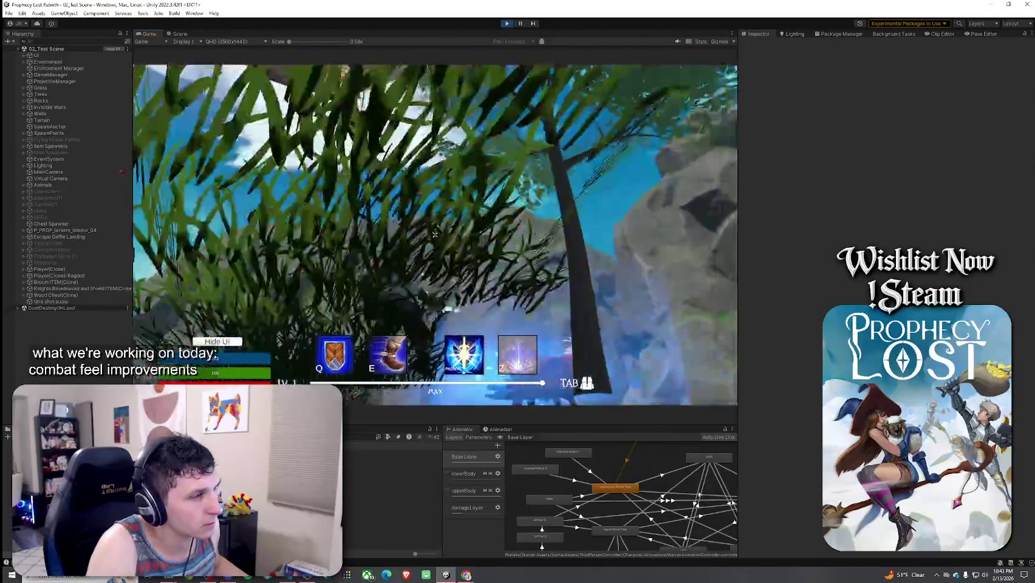
key(w)
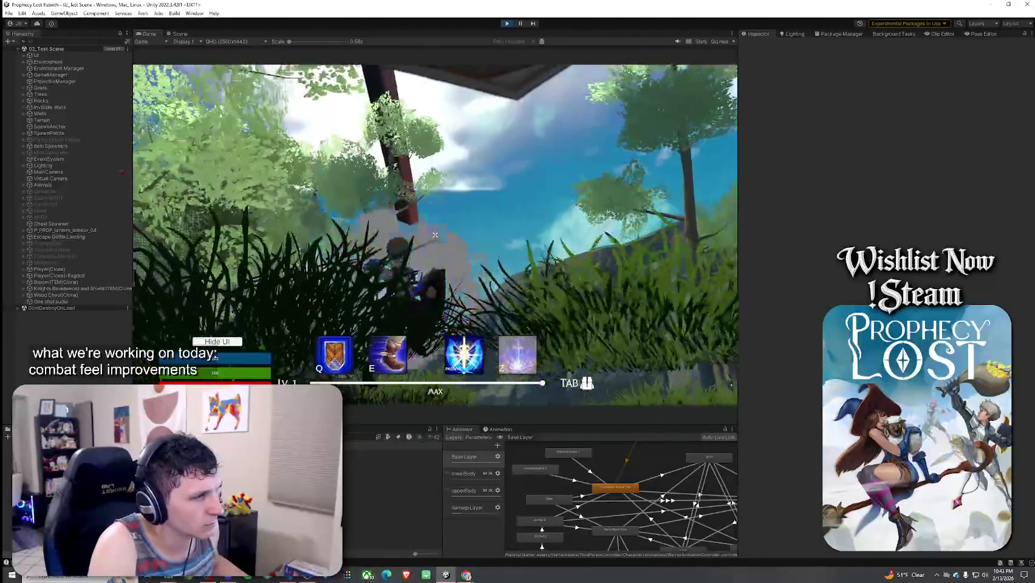
- Test three sword swings in the clearing, then move onto the rock top
click(435, 235)
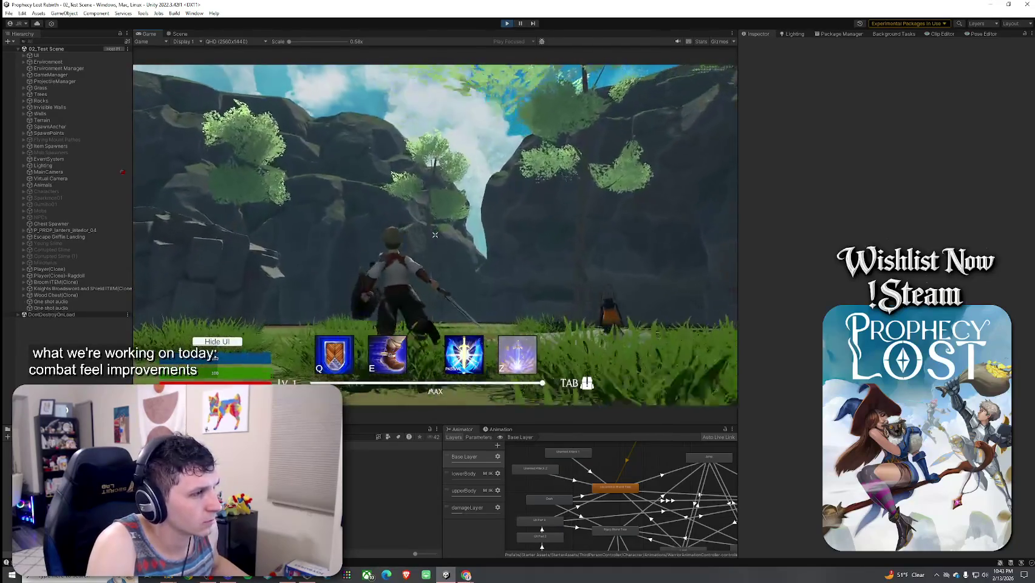
click(434, 235)
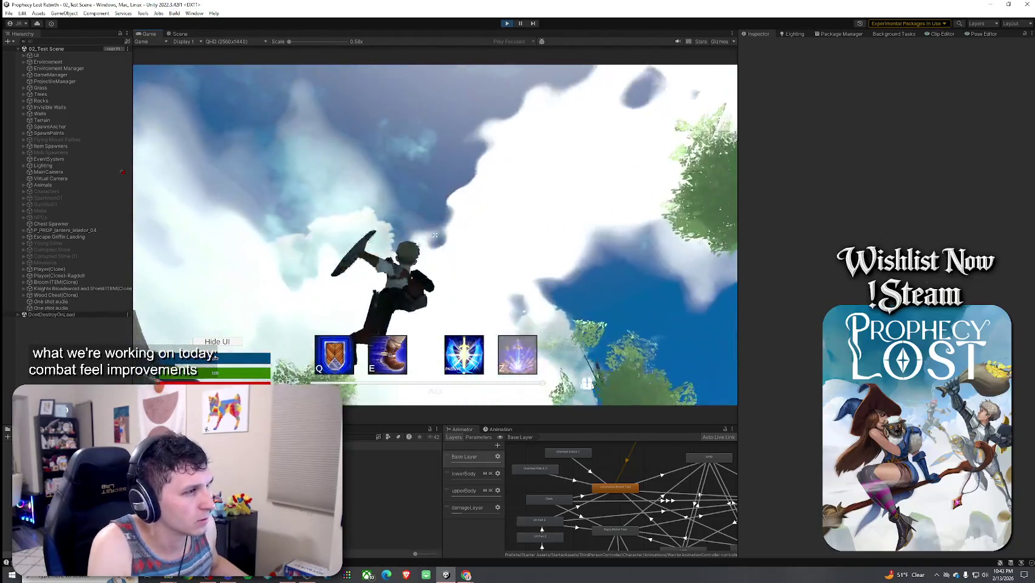
click(434, 235)
key(w)
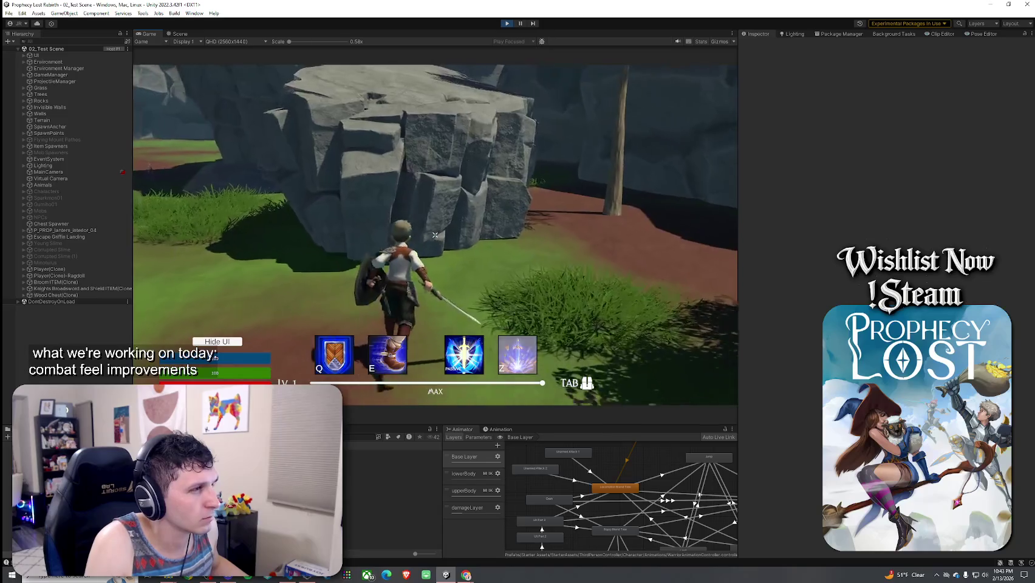
key(w)
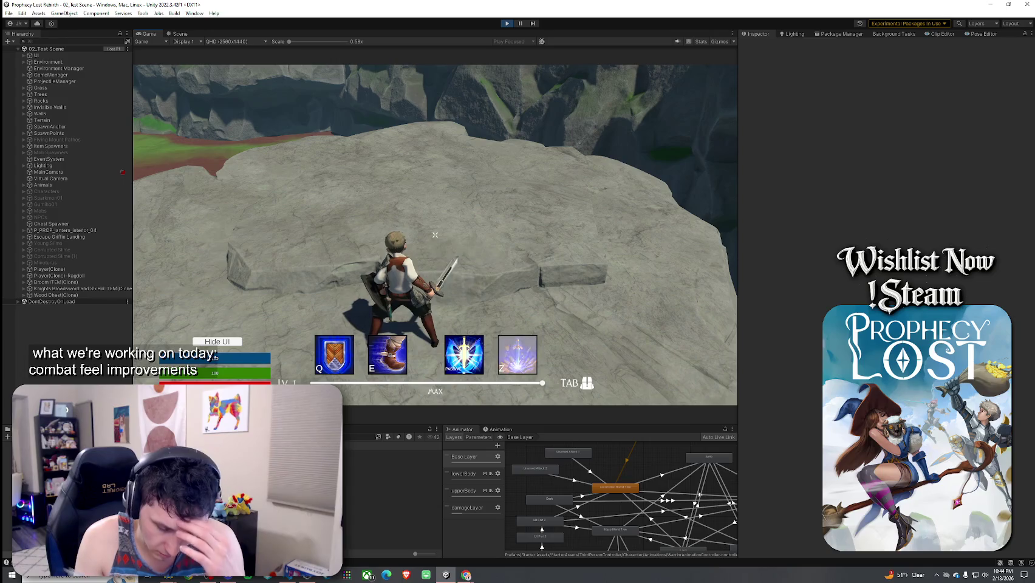
- Chain a five-swing sword combo on top of the rock
click(435, 235)
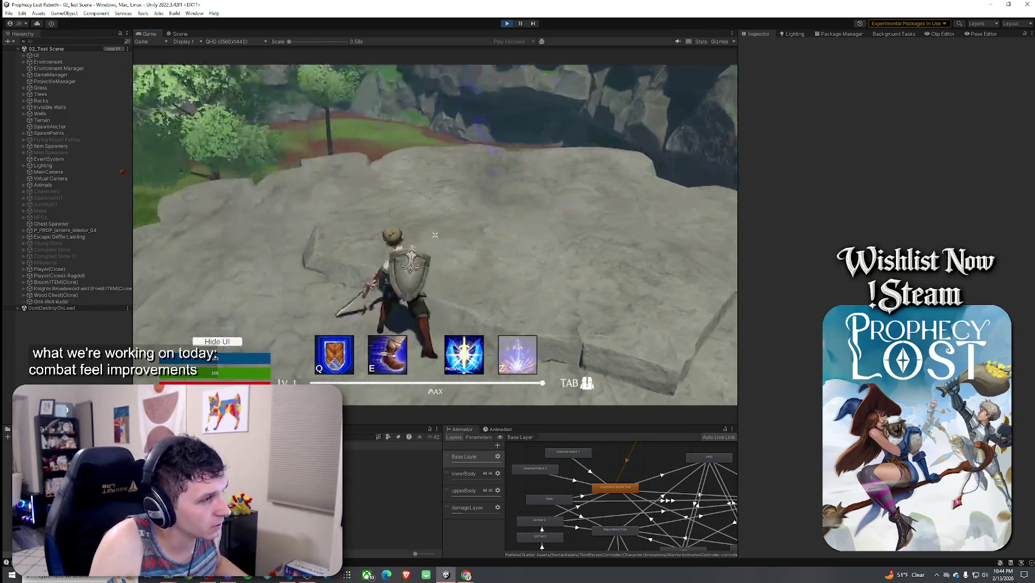
click(435, 235)
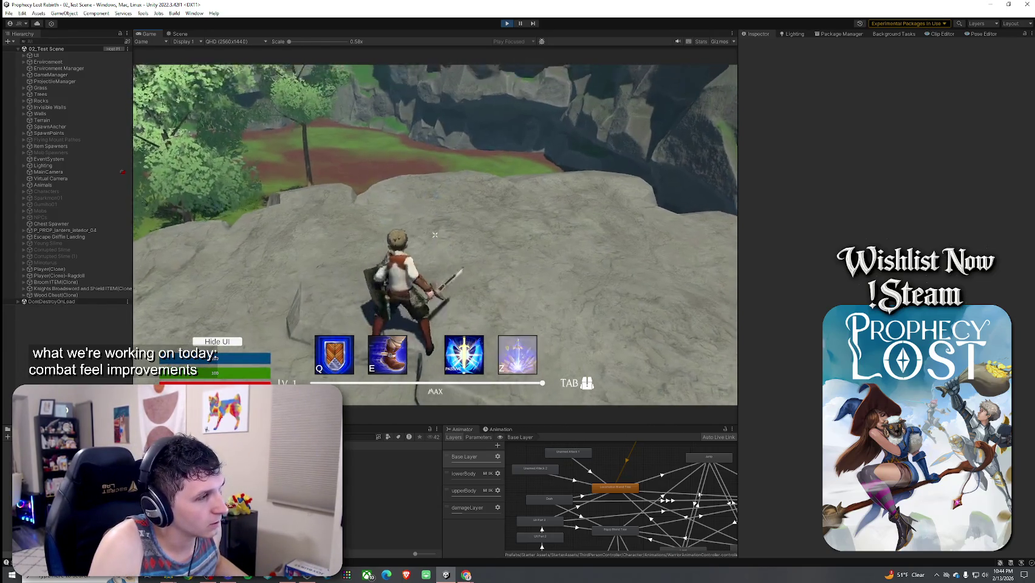
click(435, 234)
click(435, 235)
click(435, 234)
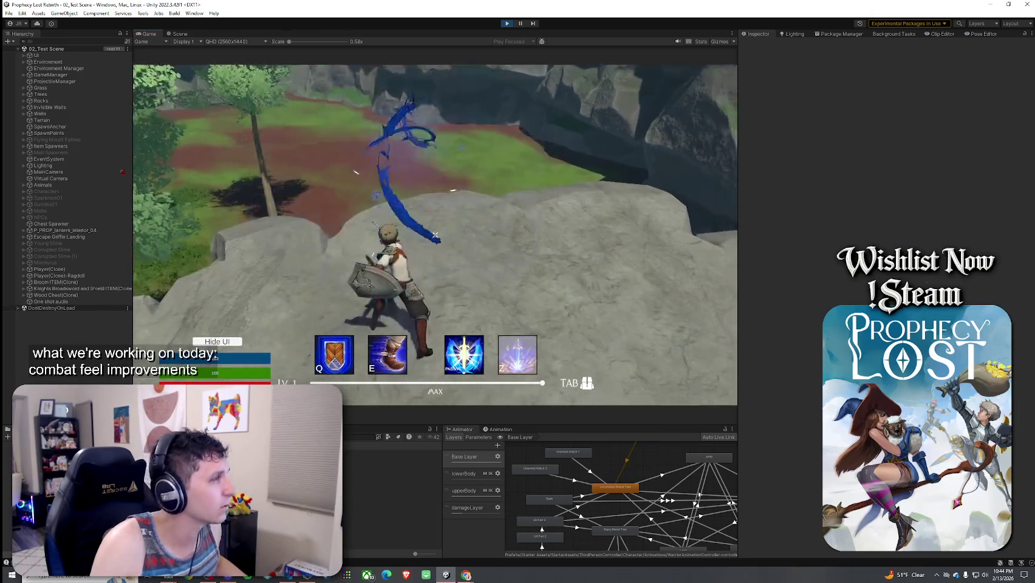
- Free the cursor and search the Hierarchy for 'Player'
key(super)
click(56, 41)
text(Play)
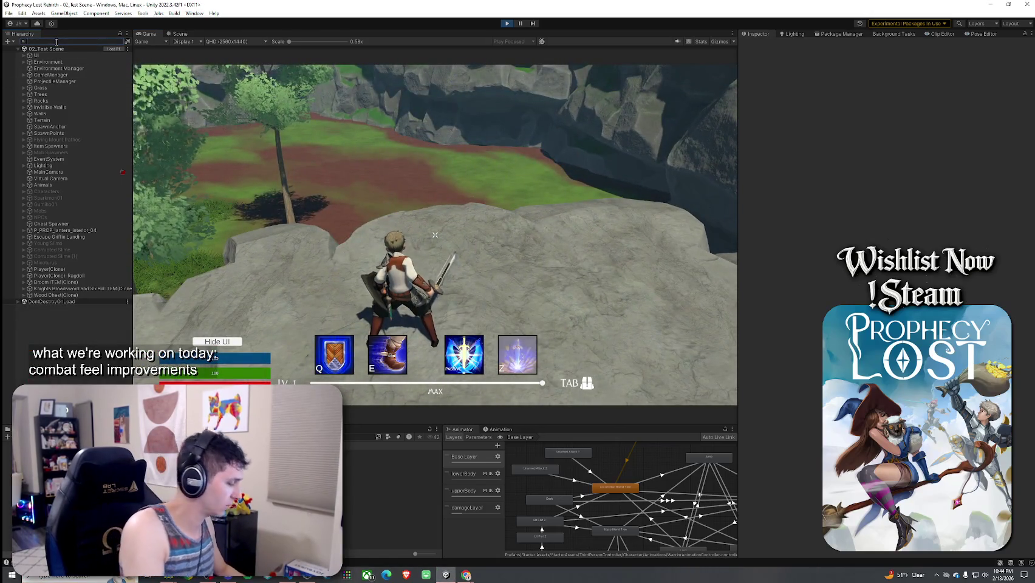
text(er)
- Select Player(Clone), set Attack Forward Impulse to 20, and test several attacks in the game
click(61, 68)
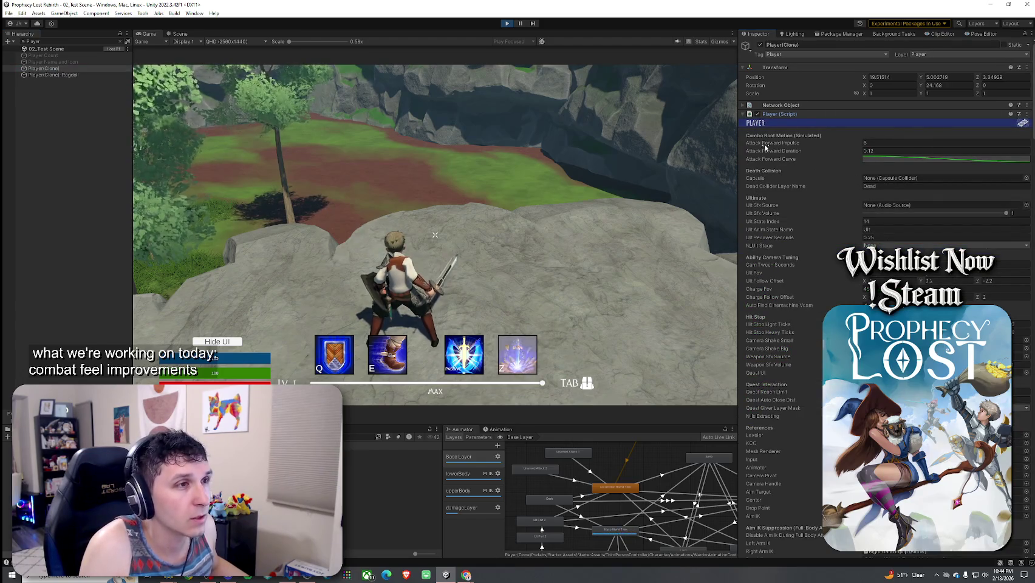
click(897, 143)
text(20)
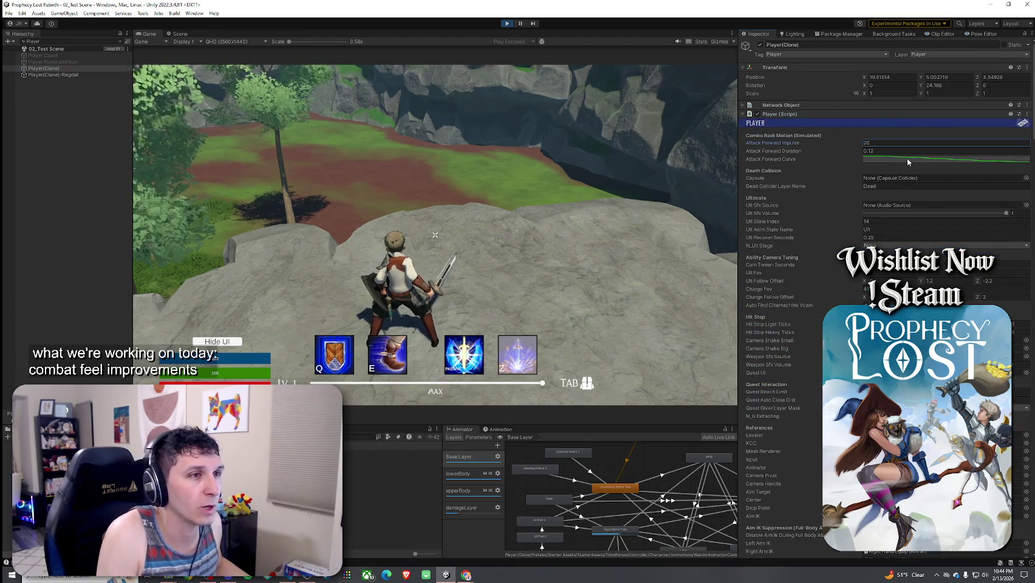
click(435, 234)
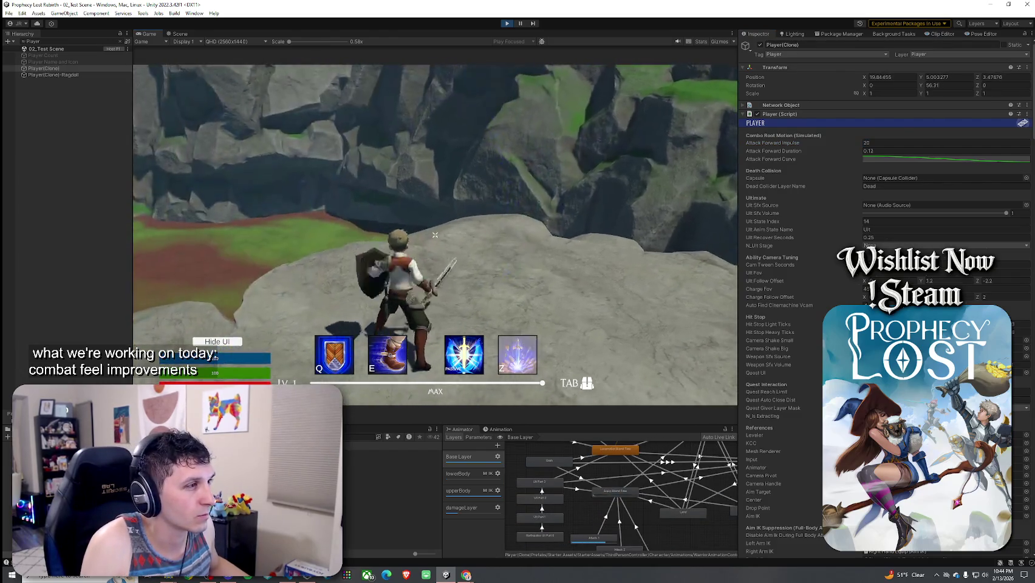
click(435, 234)
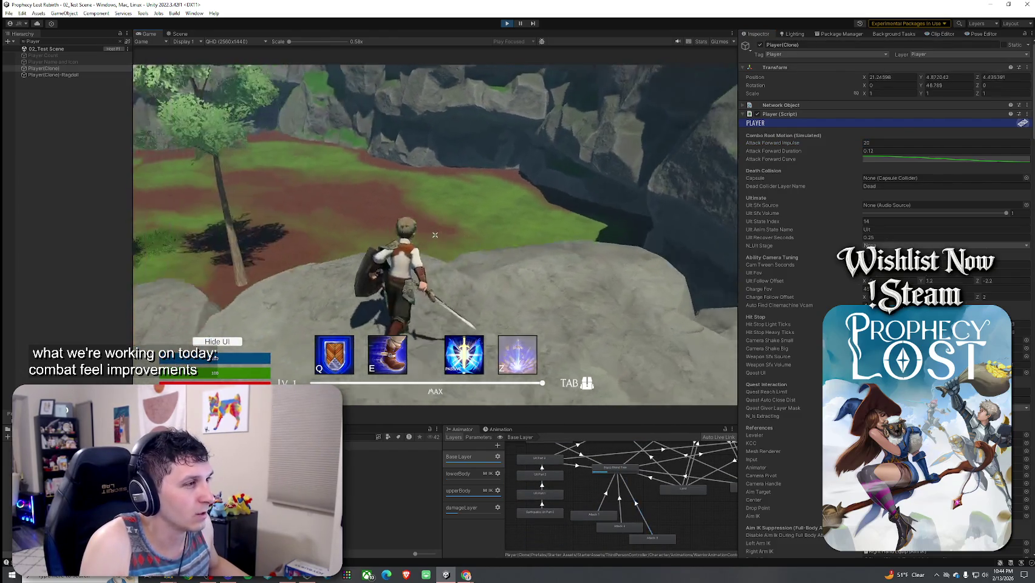
click(435, 234)
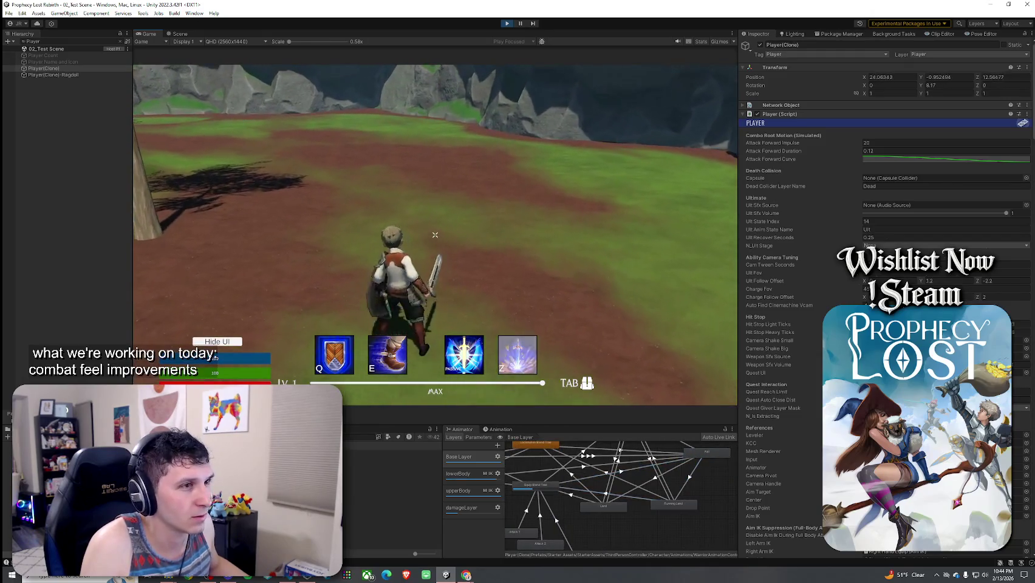
click(435, 234)
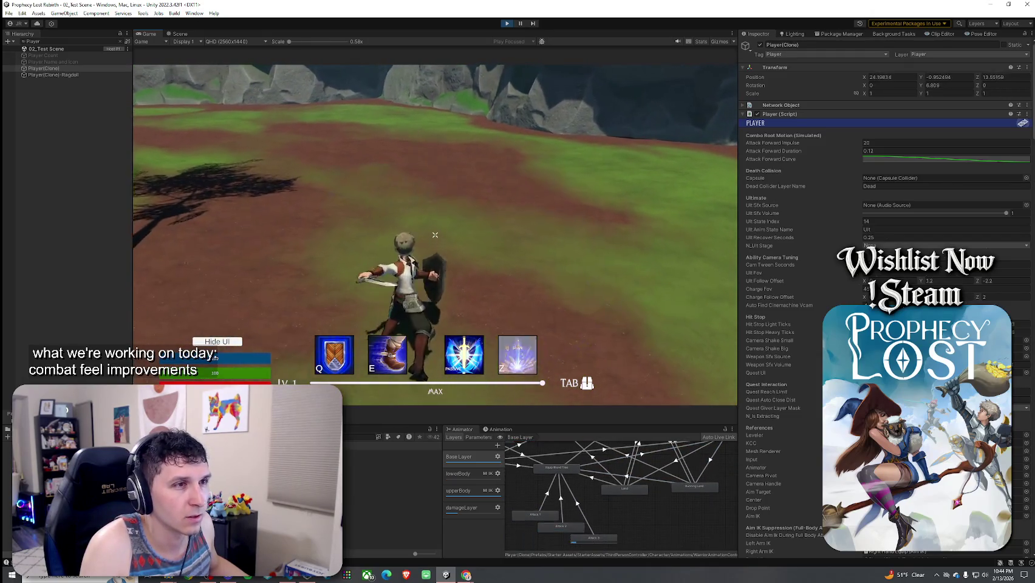
- Set Attack Forward Duration to 20 and try another sword swing in the game
key(super)
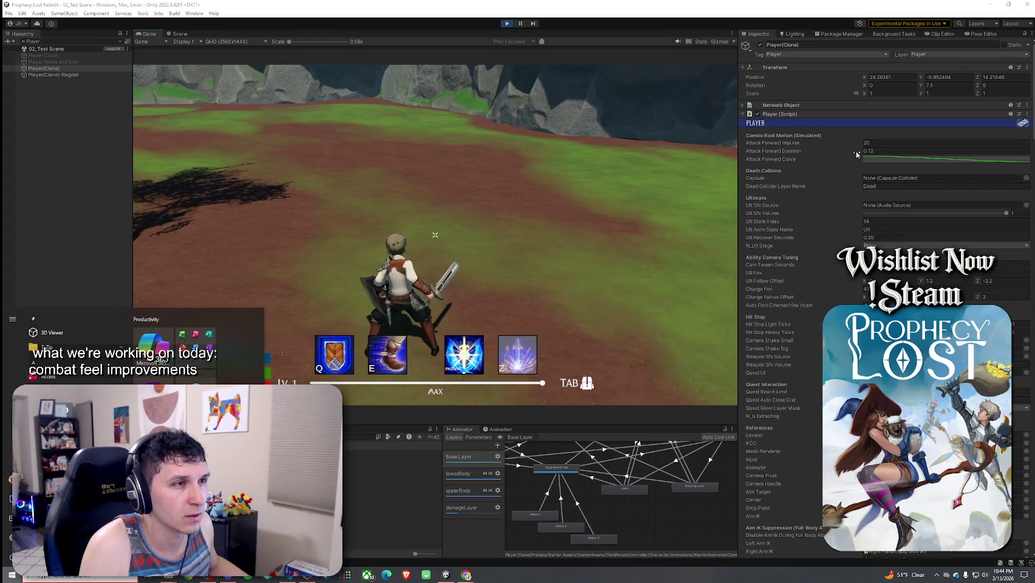
click(866, 151)
text(20)
click(692, 169)
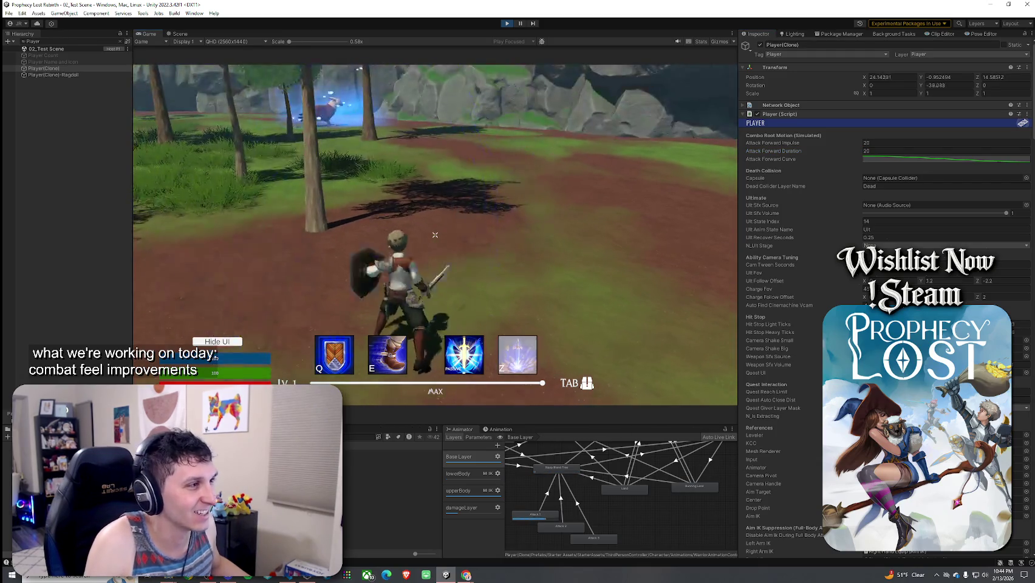
click(436, 235)
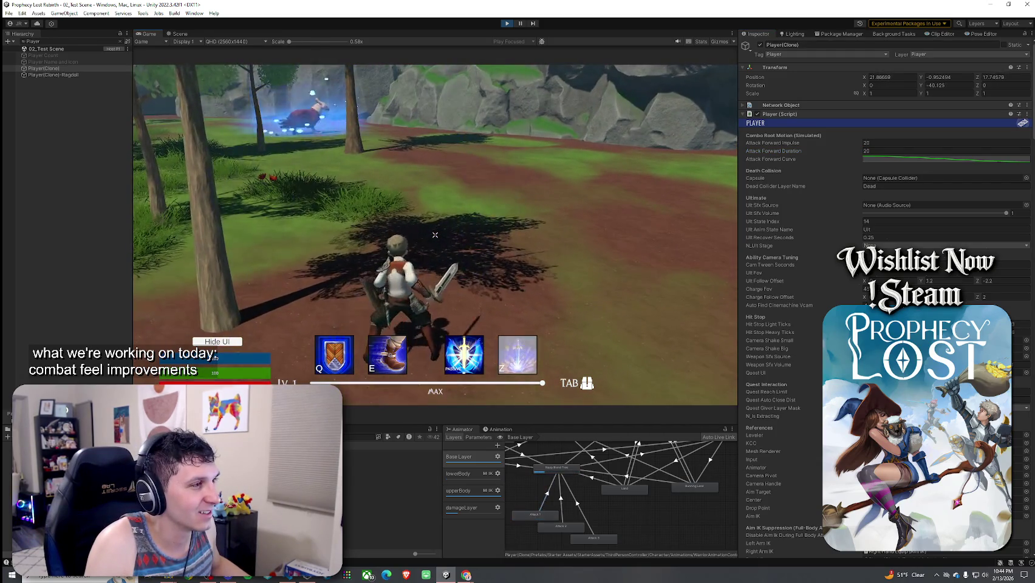
click(889, 151)
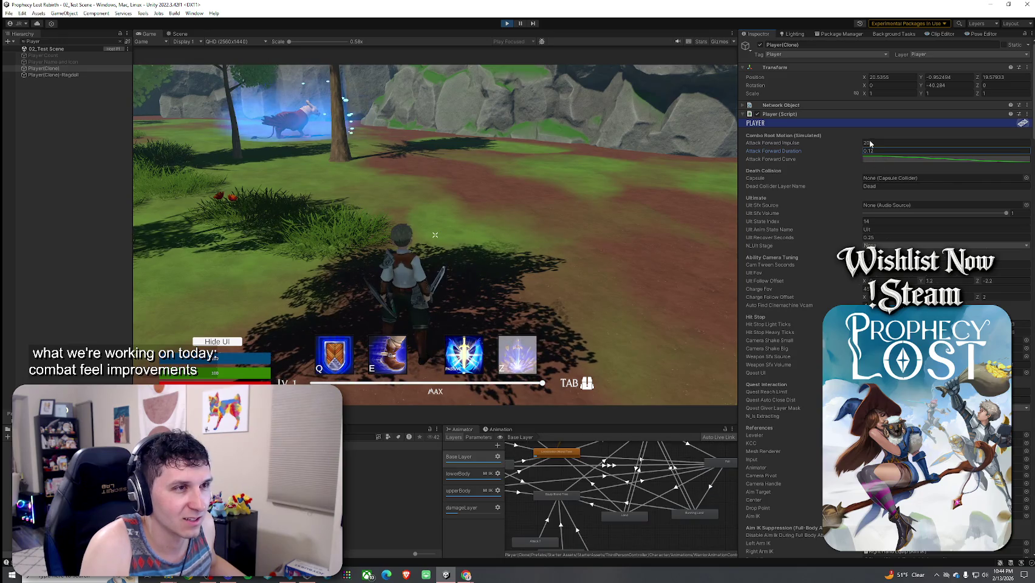
- Reset Attack Forward Duration to 0.12, set Impulse to 5000, and test lunging attacks
text(0.12)
key(shift+Tab)
text(5000)
key(Return)
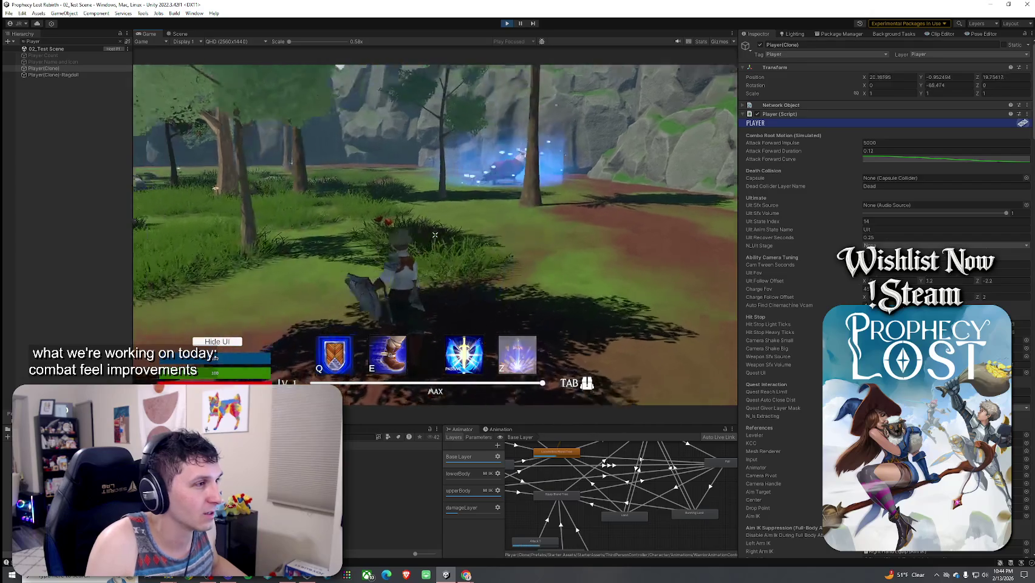
click(435, 234)
key(w)
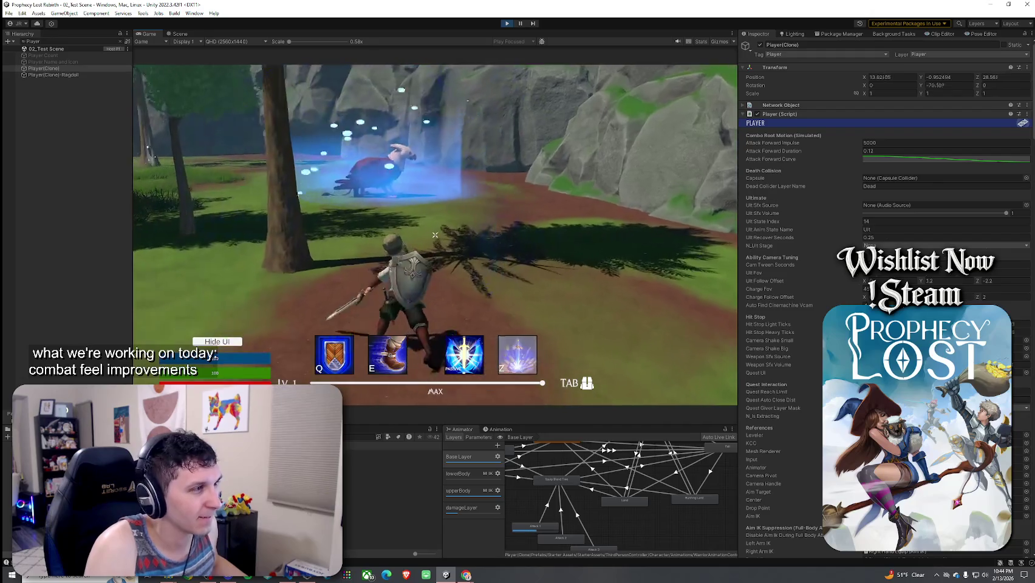
click(435, 235)
key(w)
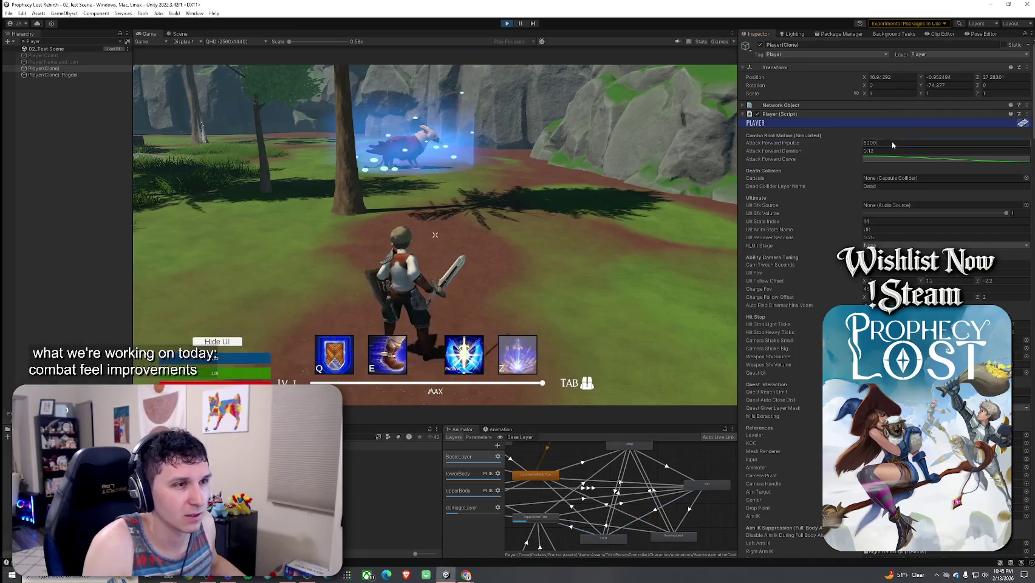
- Lower Attack Forward Impulse back to a small value and start a three-hit sword combo
click(880, 143)
text(20)
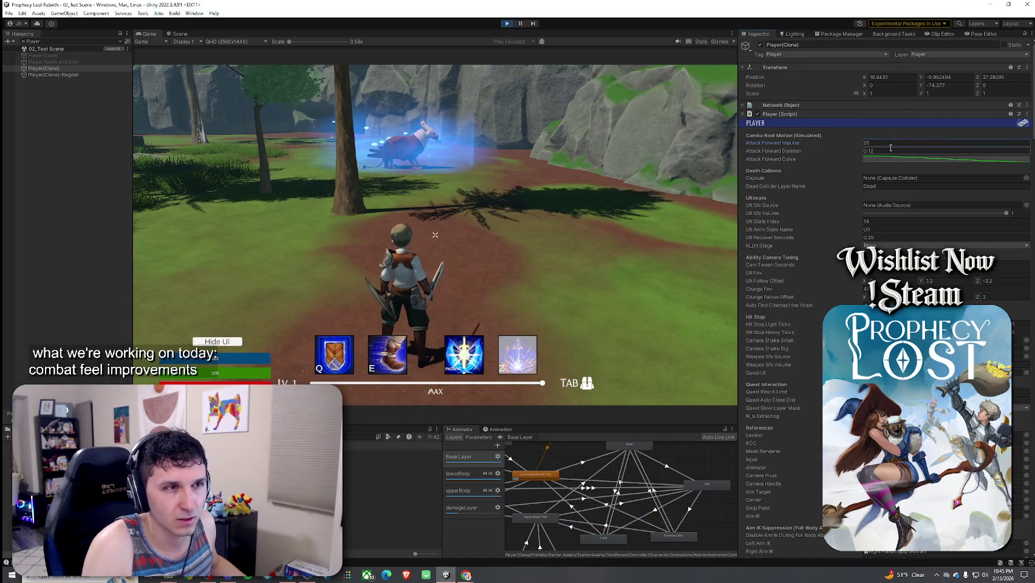
text(6)
click(436, 235)
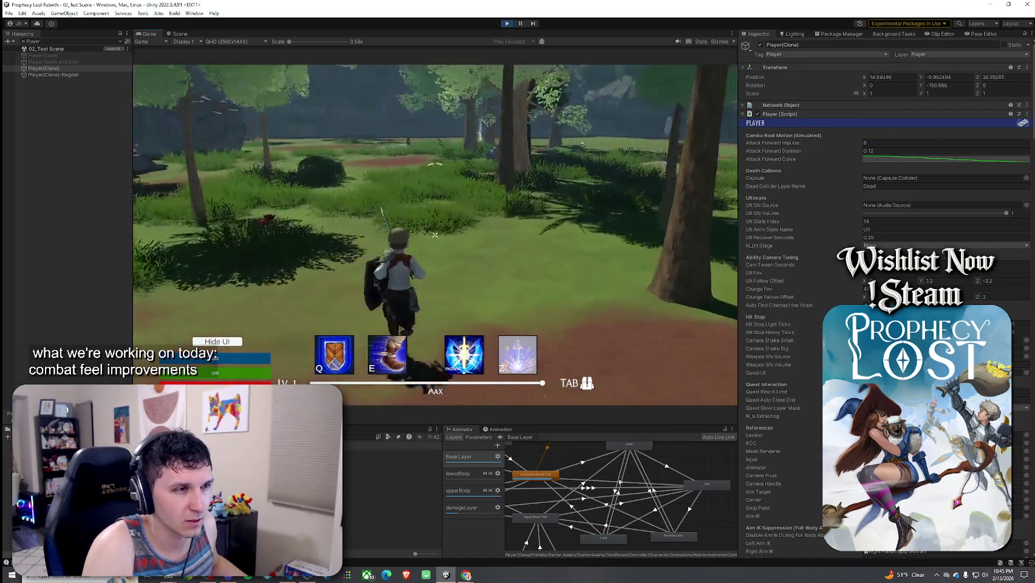
click(435, 235)
click(435, 235)
- Run through the forest and across a rock, chaining three-hit sword combos
click(435, 234)
key(w)
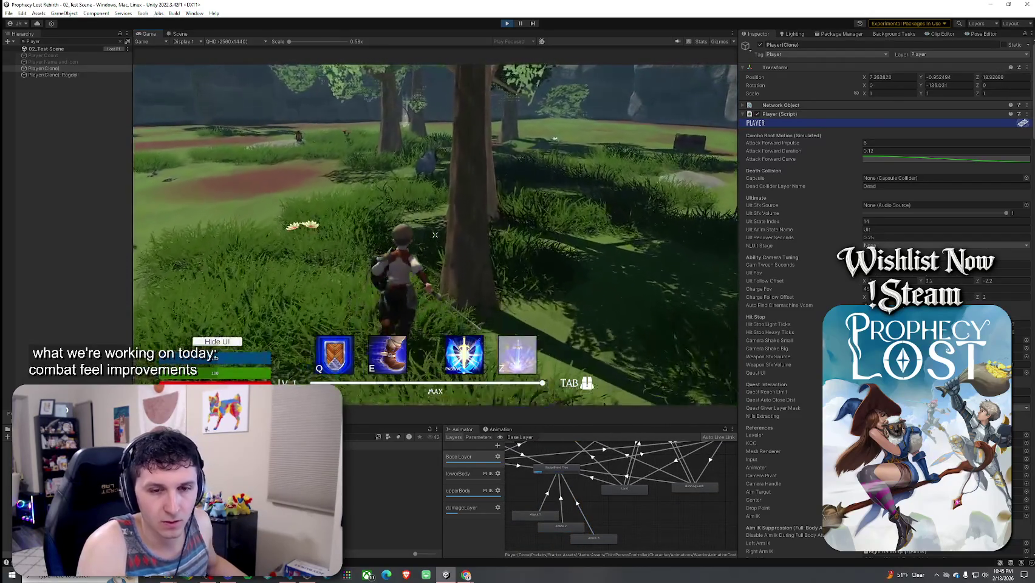
key(w)
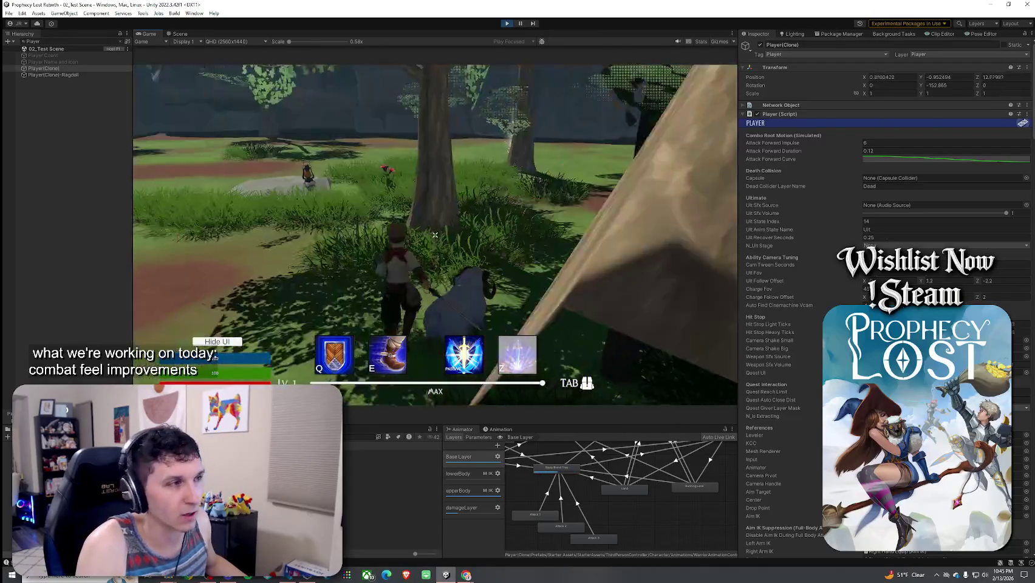
key(w)
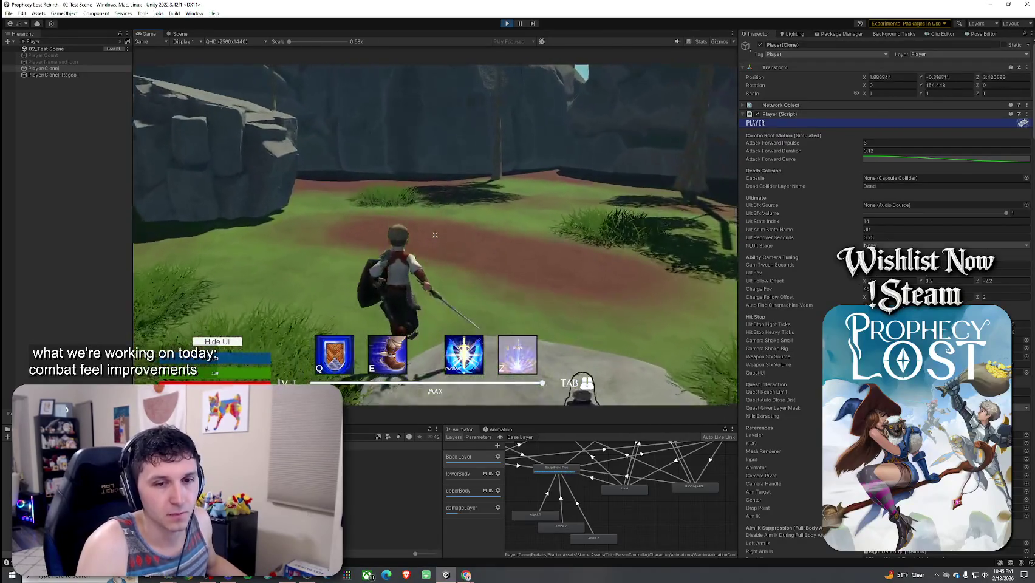
click(435, 235)
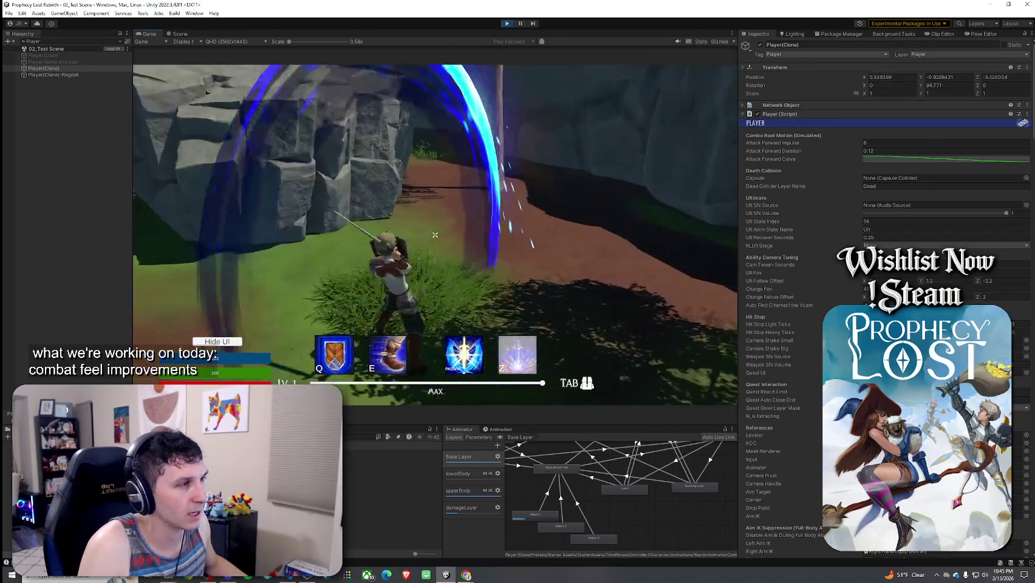
click(435, 235)
click(435, 234)
key(w)
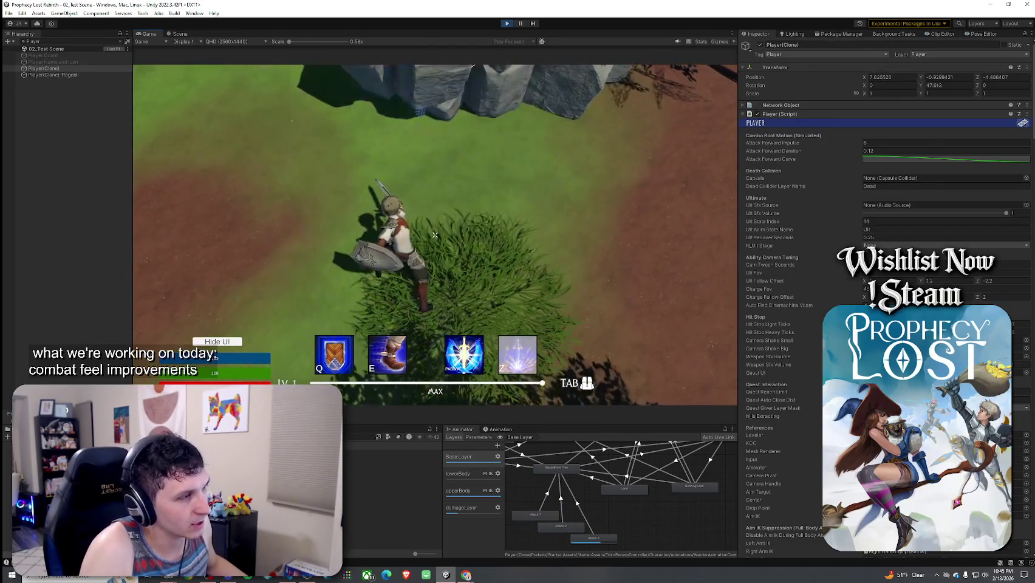
key(w)
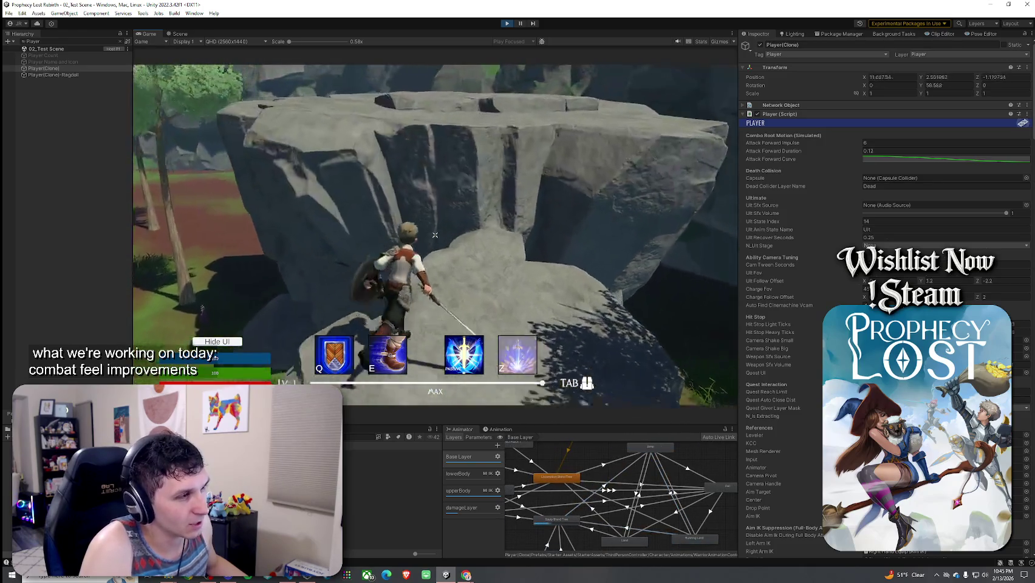
click(434, 235)
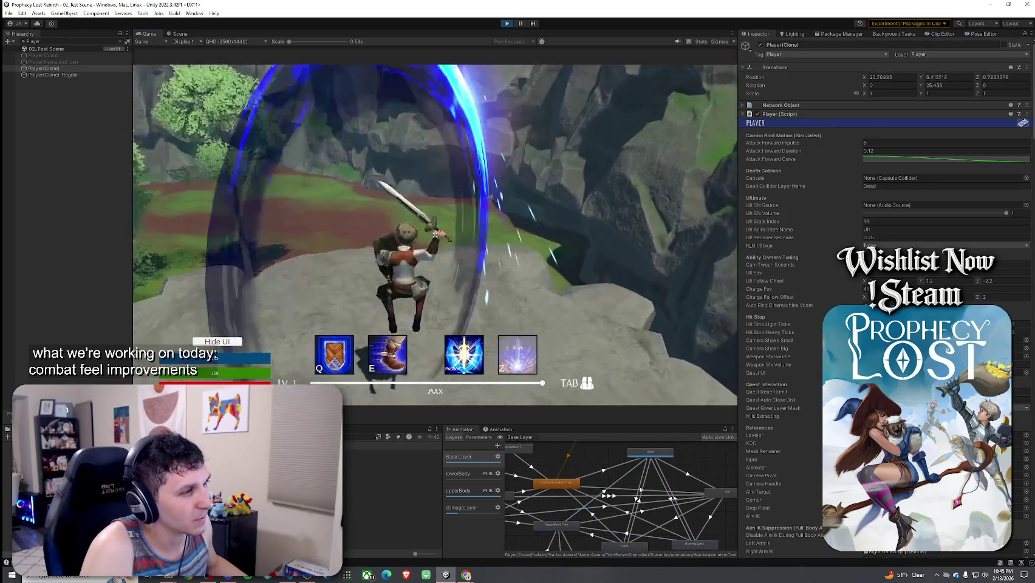
click(435, 235)
key(w)
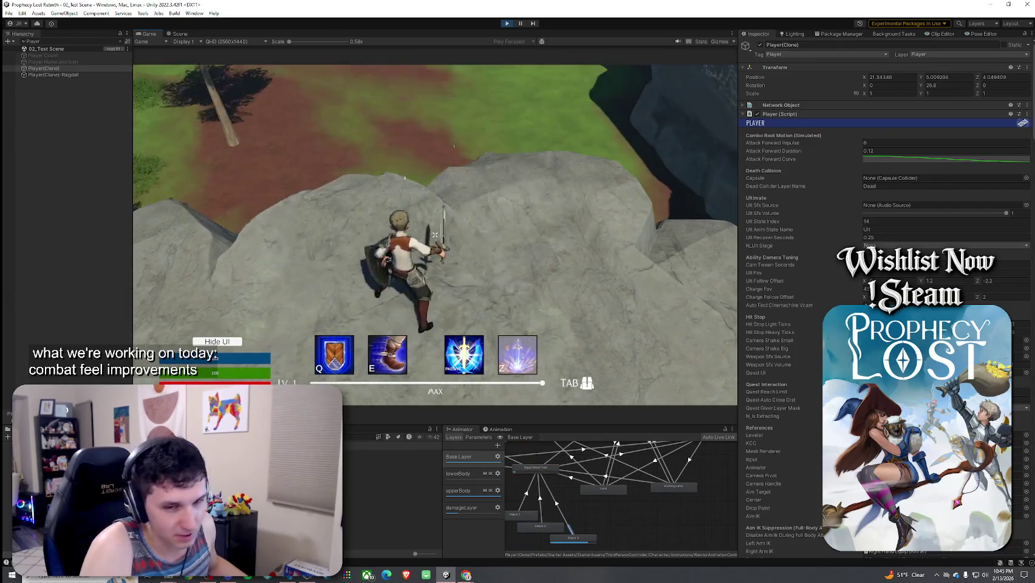
key(w)
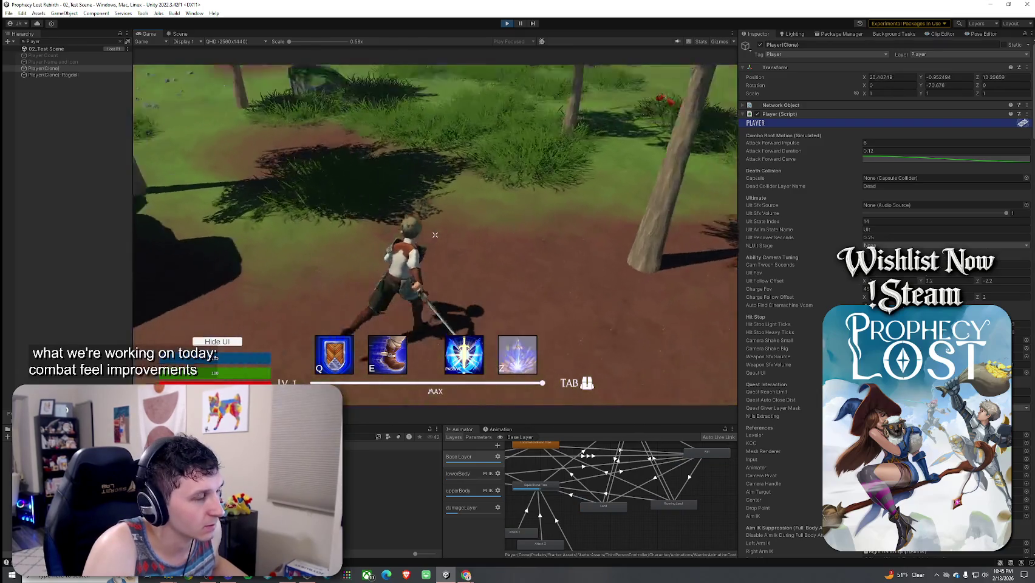
- Chain more combos while moving, climb onto the rocky ledge, and release the mouse
click(435, 235)
click(434, 234)
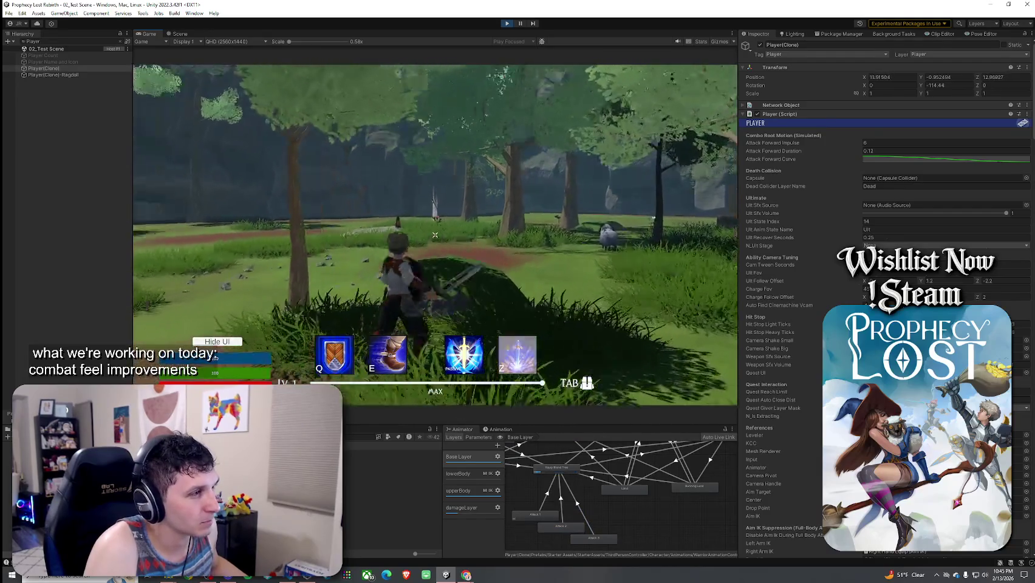
click(434, 235)
click(435, 235)
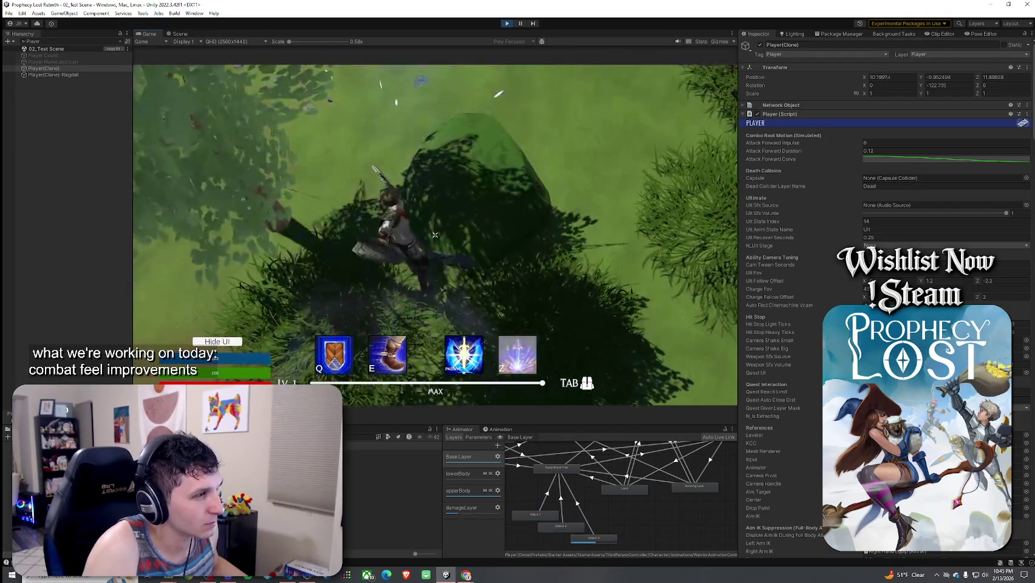
click(434, 235)
click(435, 235)
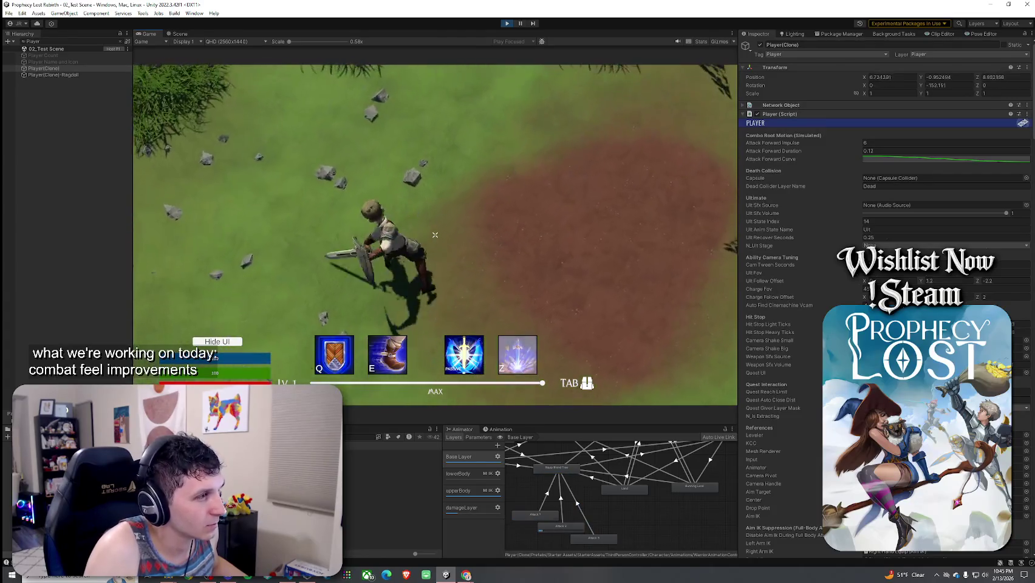
key(w)
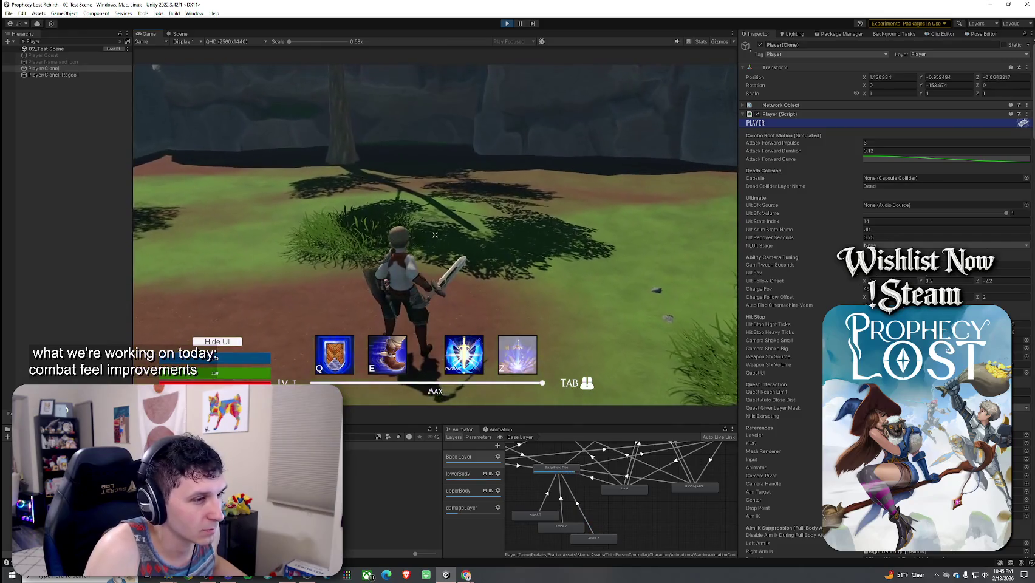
click(435, 234)
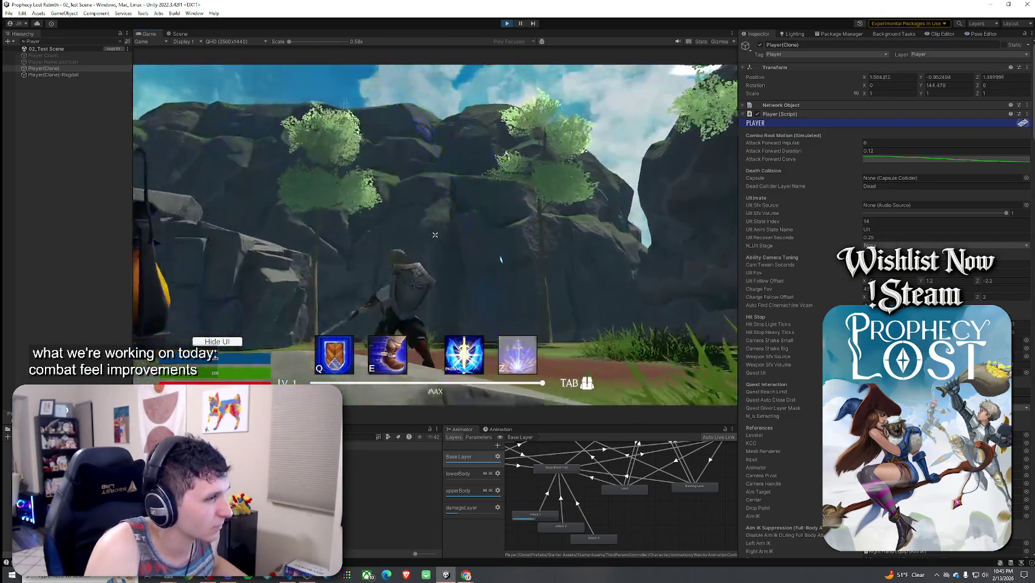
click(435, 235)
click(435, 234)
key(w)
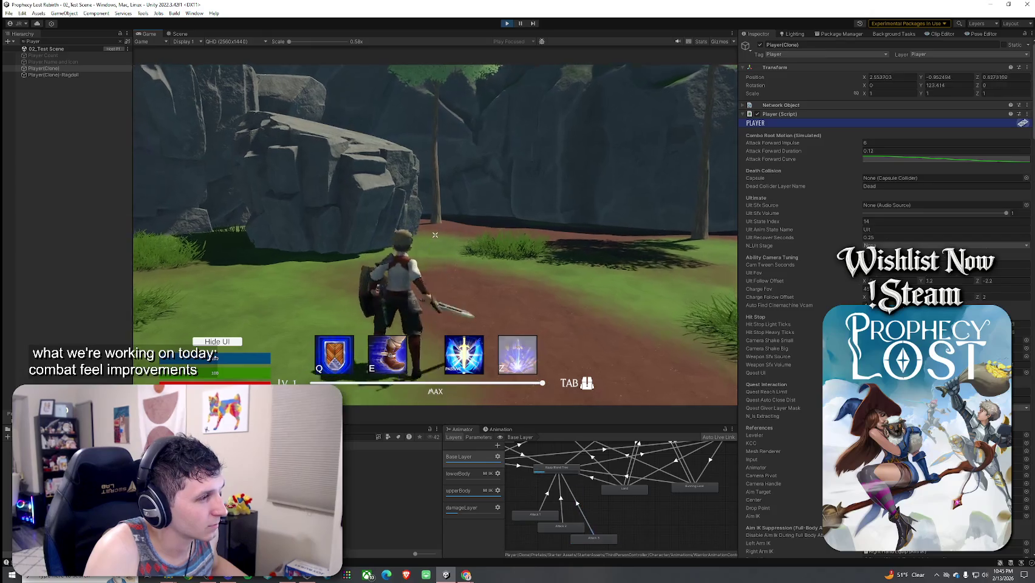
click(435, 235)
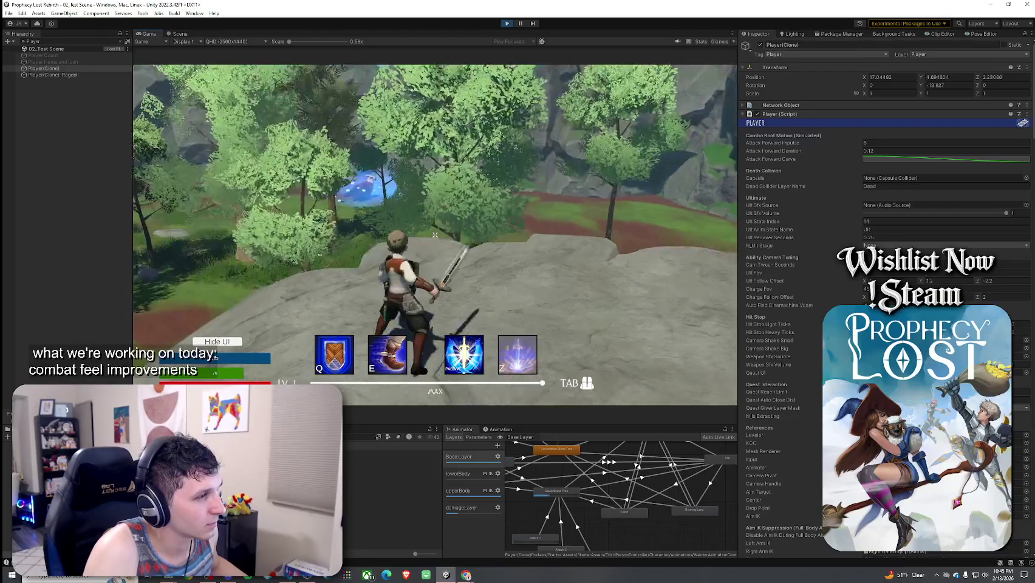
click(435, 235)
key(w)
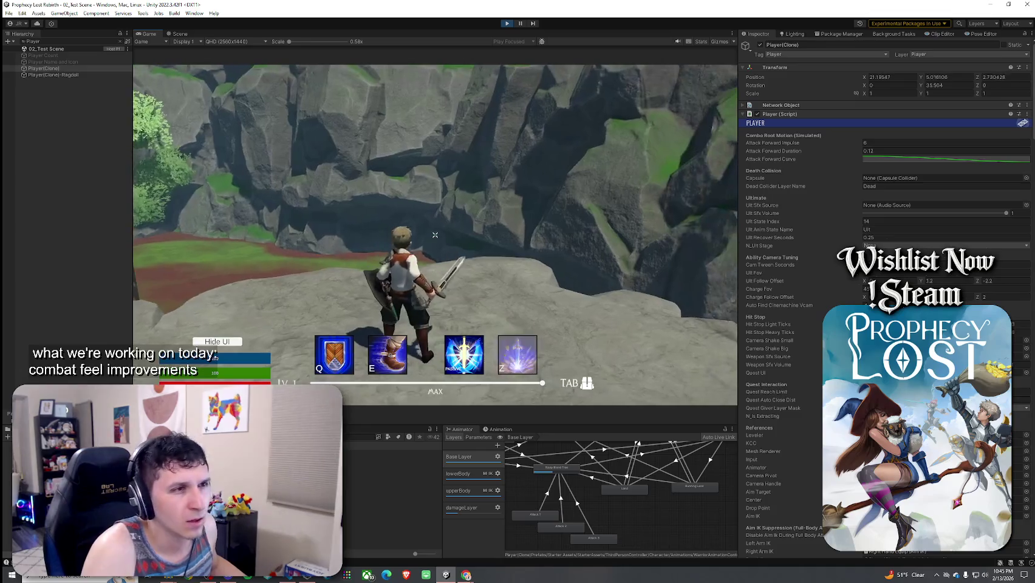
key(super)
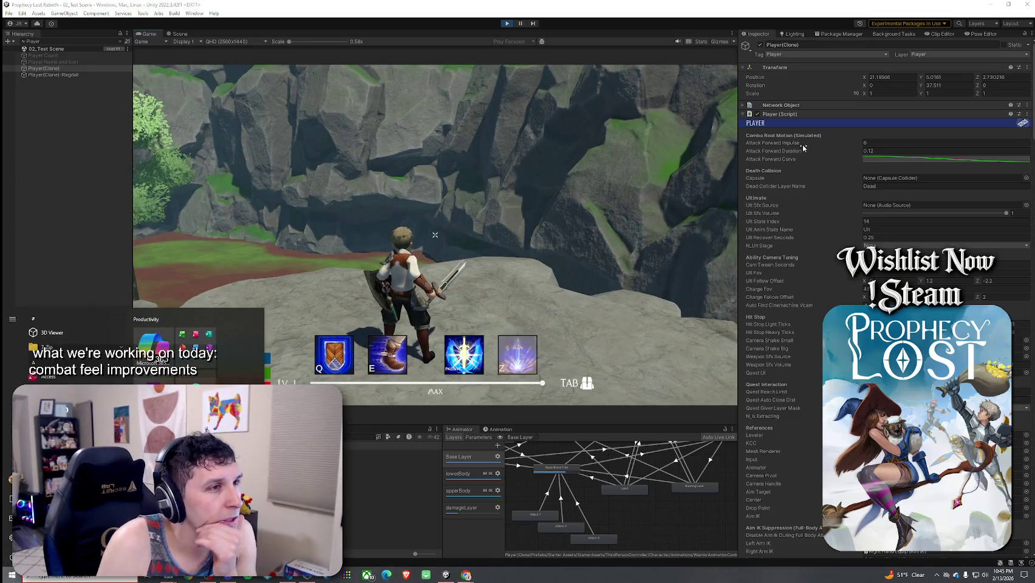
- Drag the Attack Forward Curve's first key later, then undo to keep the original shape
click(878, 160)
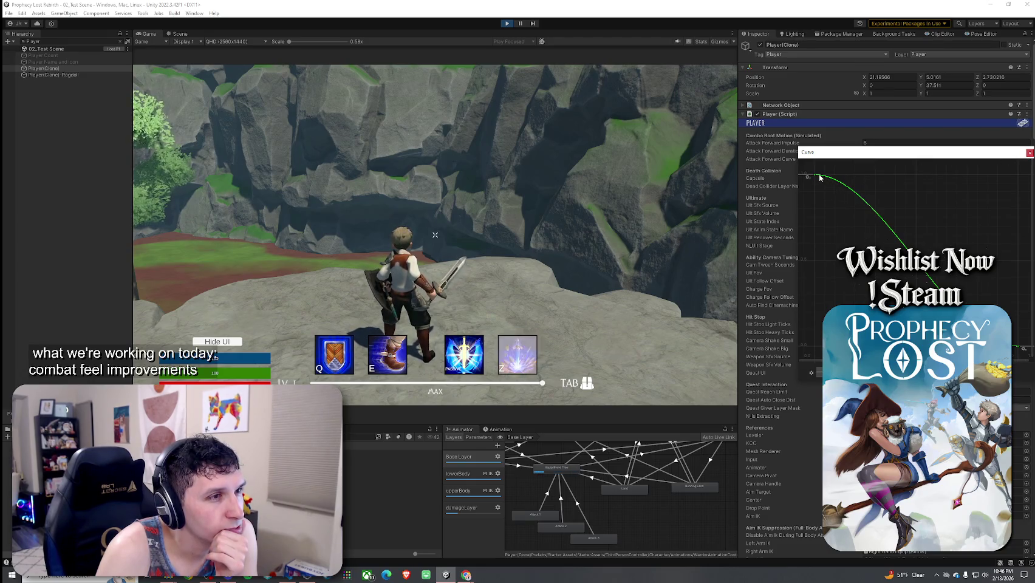
mouse_move(813, 176)
mouse_down()
mouse_move(879, 175)
mouse_move(825, 181)
mouse_up()
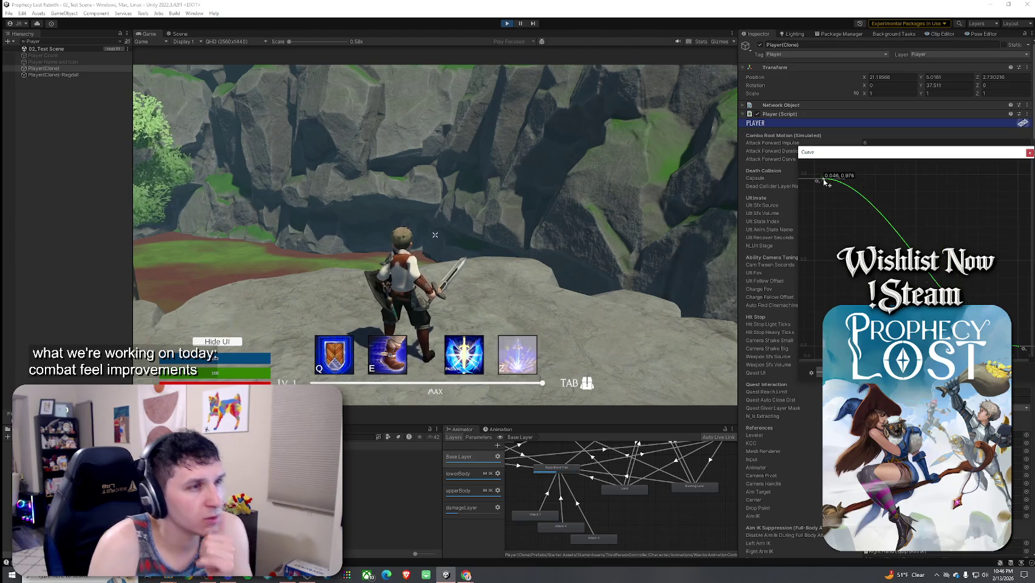
key(ctrl+z)
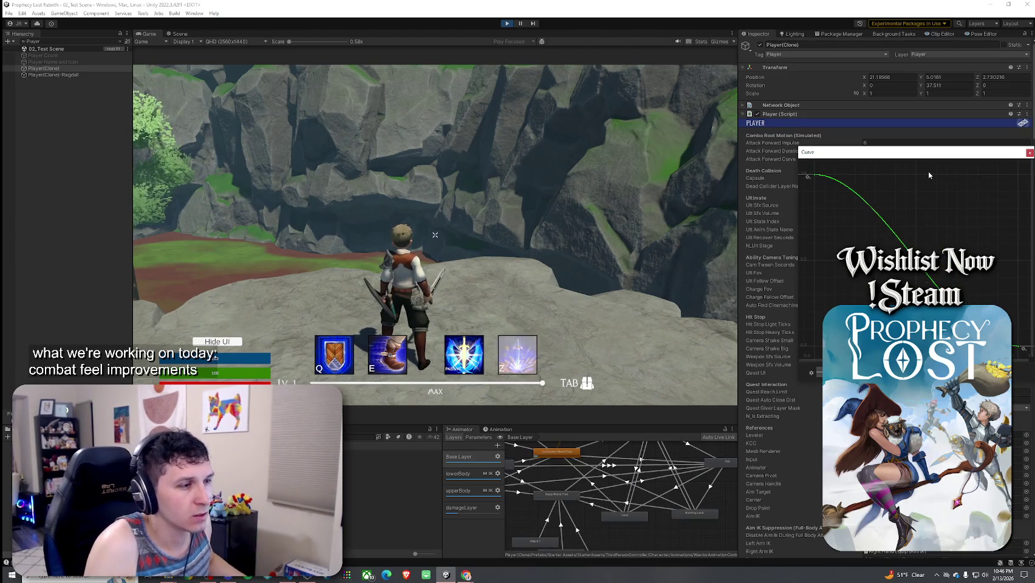
- Playtest again, toggling the inventory and testing combos along the ledge and on the grass
click(435, 234)
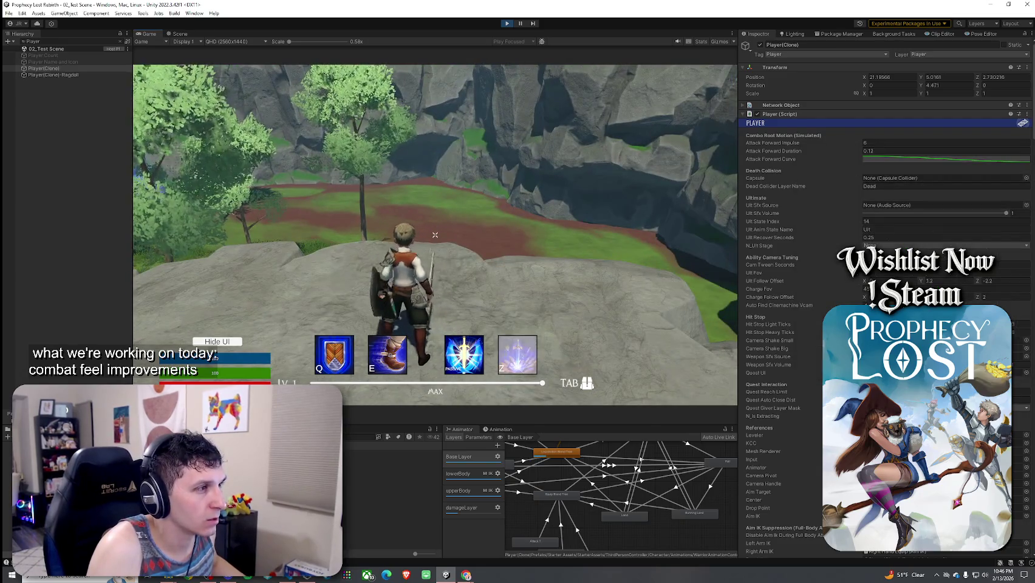
key(Tab)
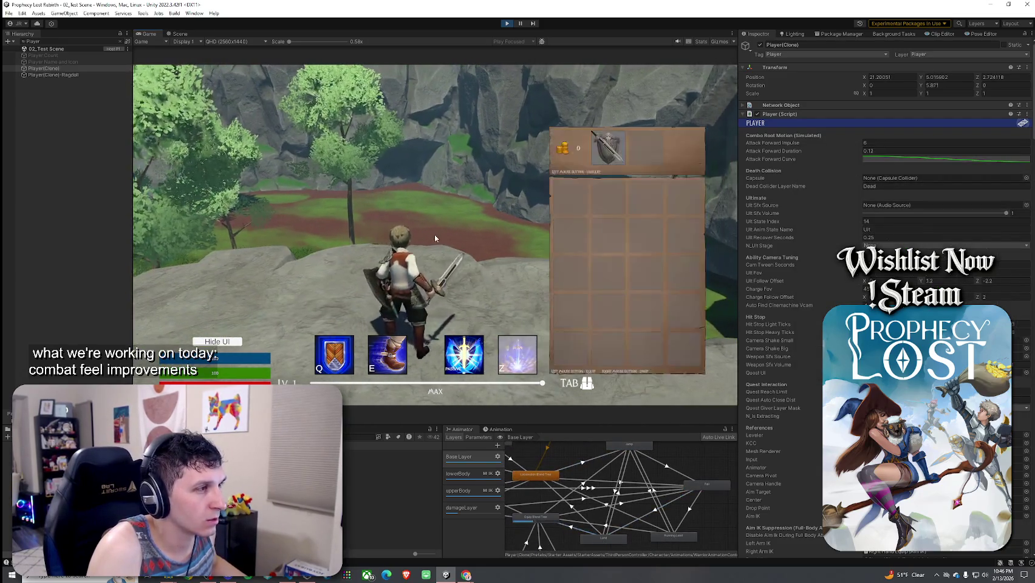
key(Tab)
key(w)
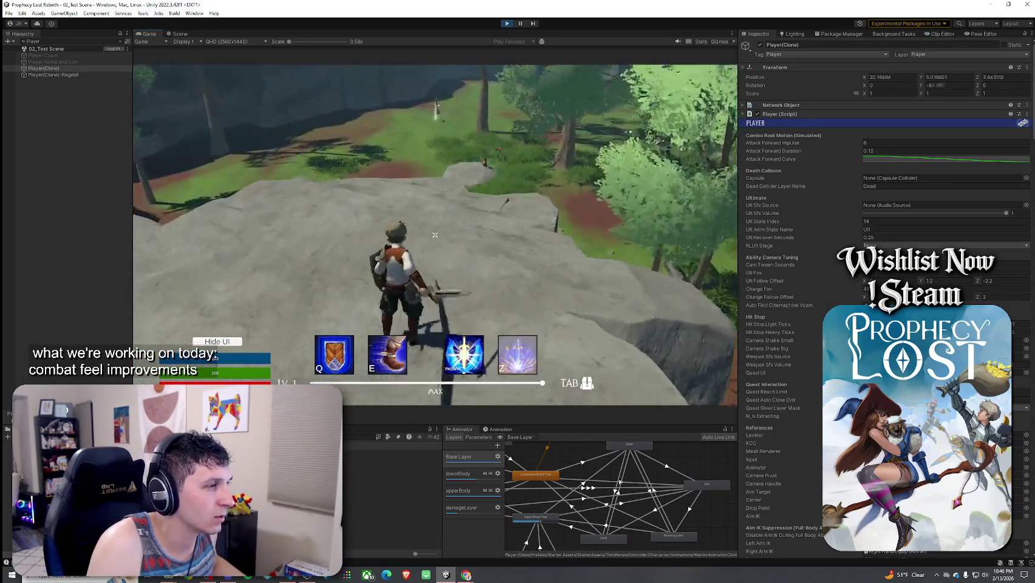
key(Tab)
key(Tab)
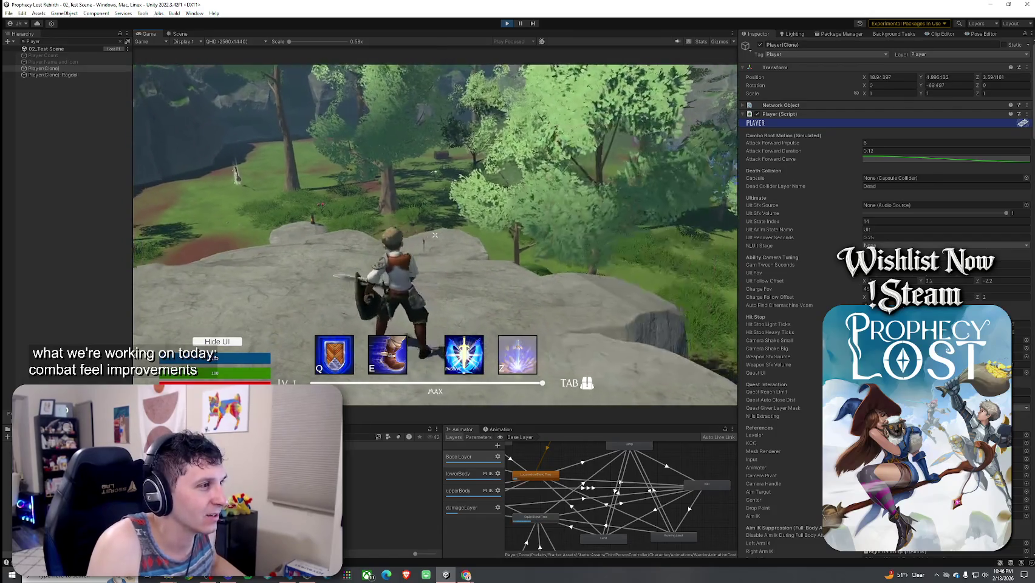
key(w)
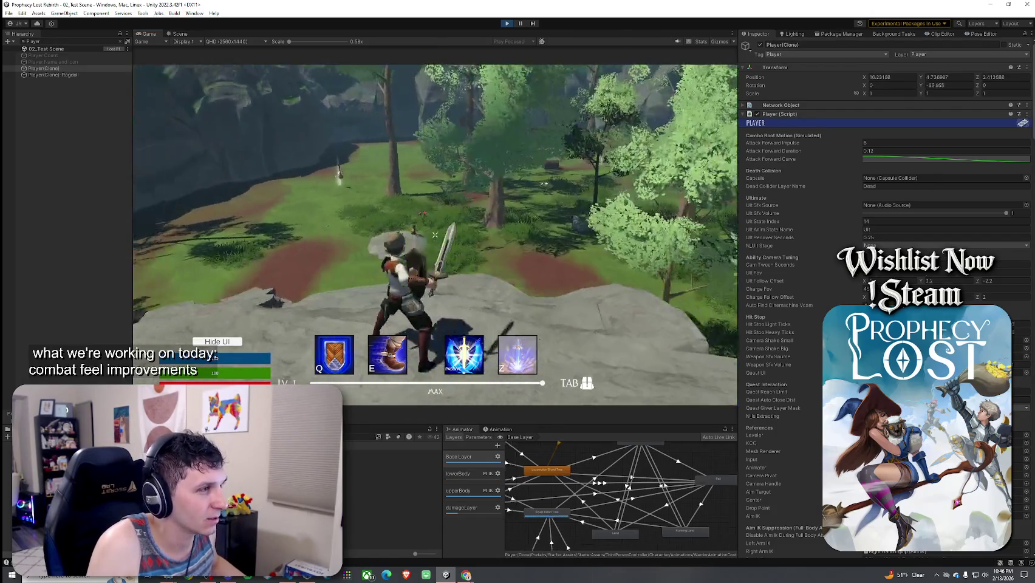
click(435, 235)
key(w)
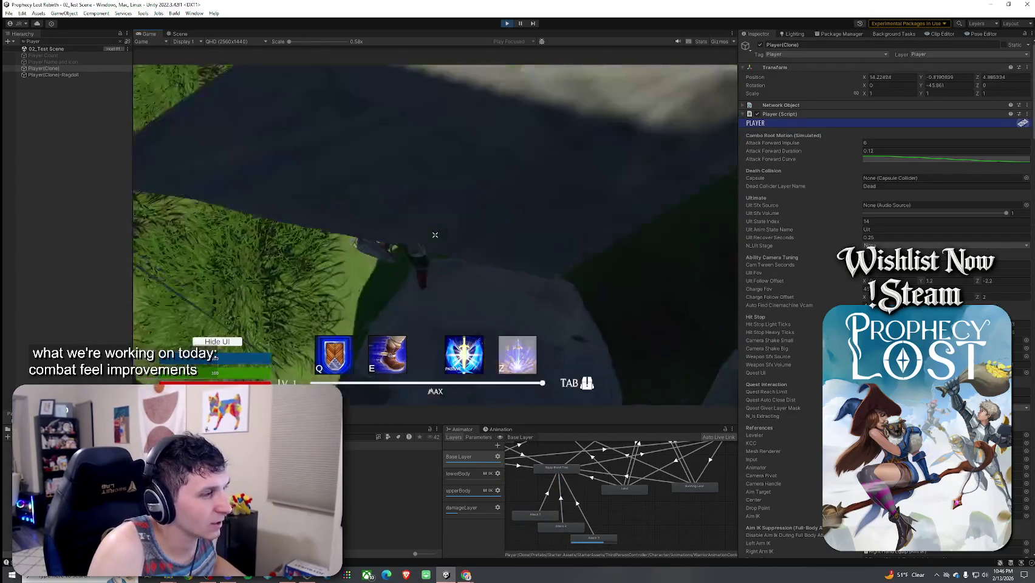
click(434, 234)
click(436, 234)
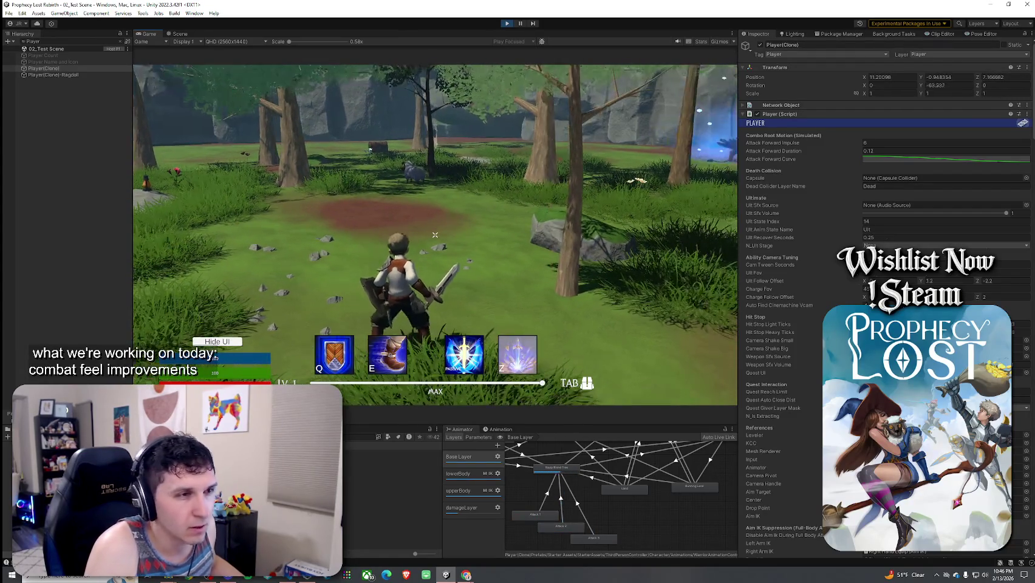
key(super)
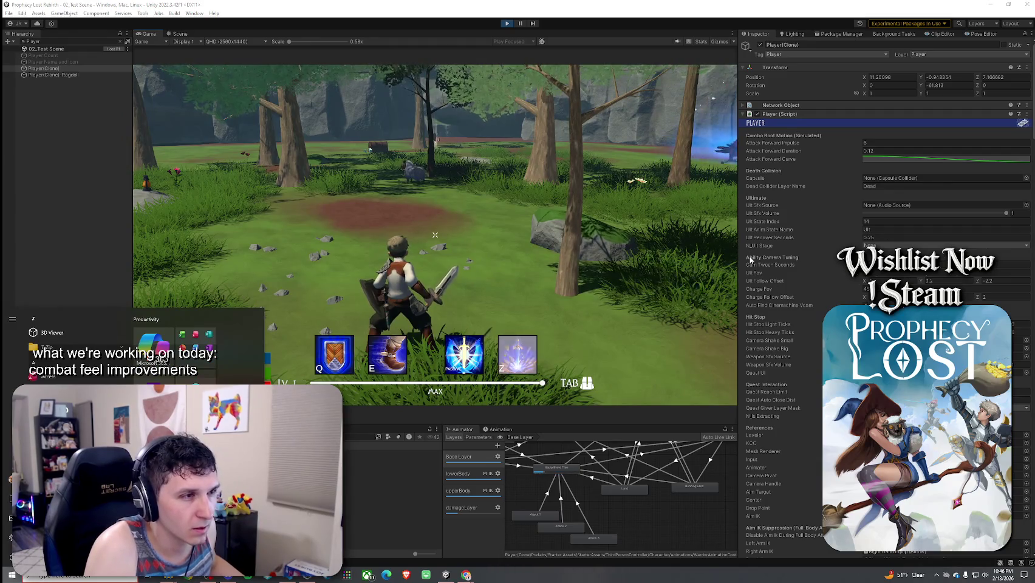
scroll(771, 299, down, 10)
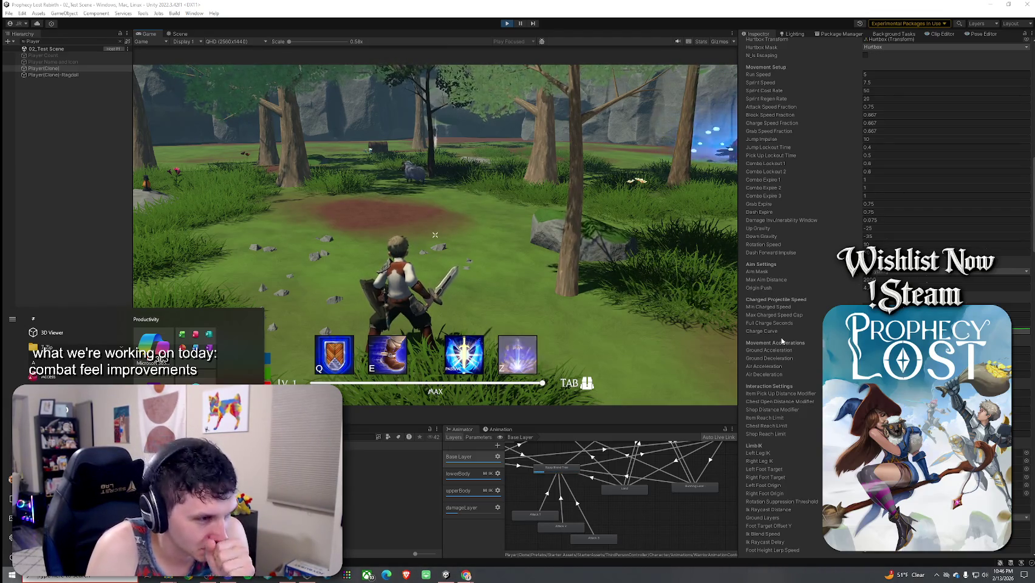
- Scroll to Combo Attack Motion, expand Attack 1 Motion, and select its Peak Speed field
scroll(782, 342, down, 10)
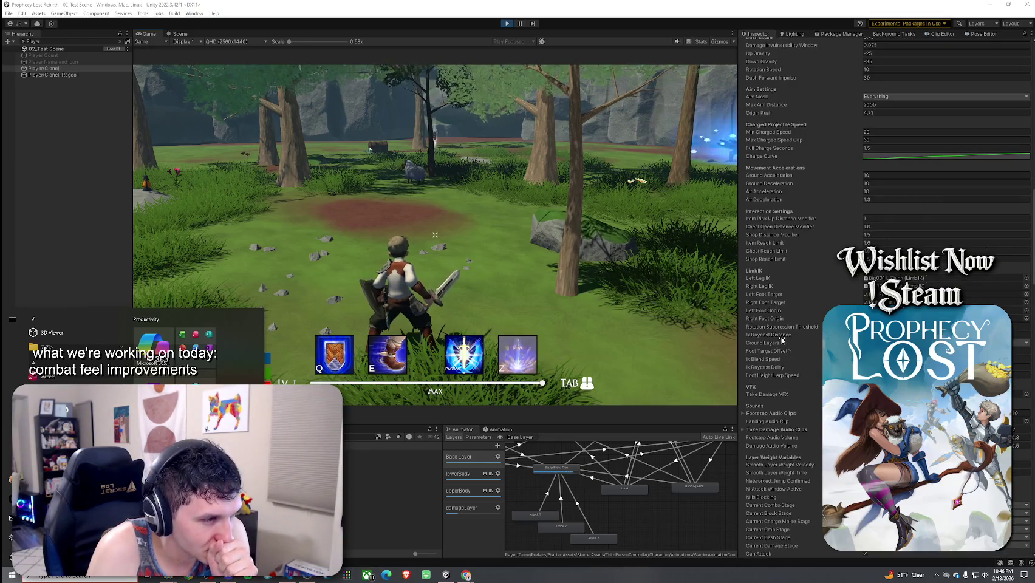
scroll(781, 341, down, 8)
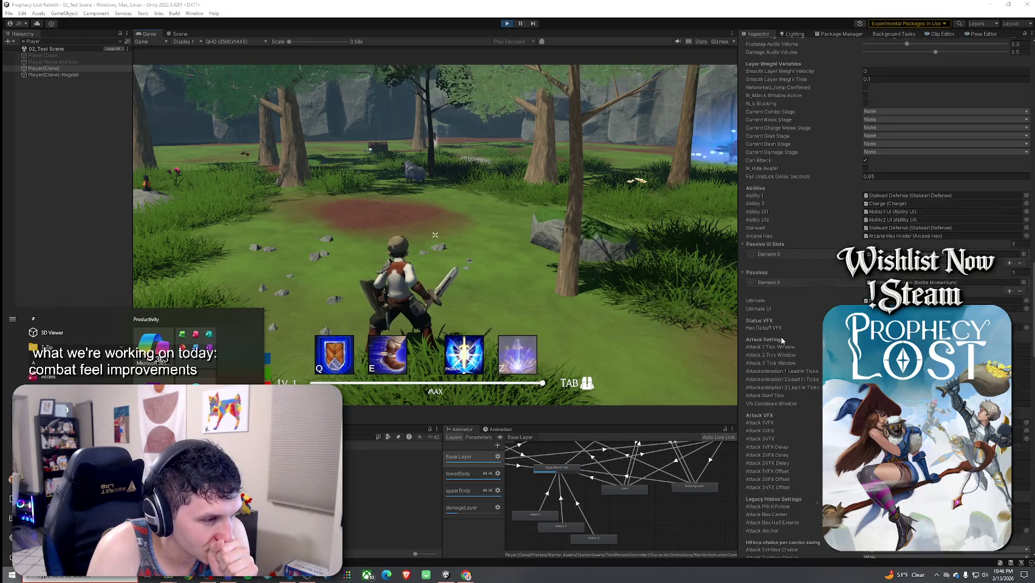
scroll(782, 341, down, 4)
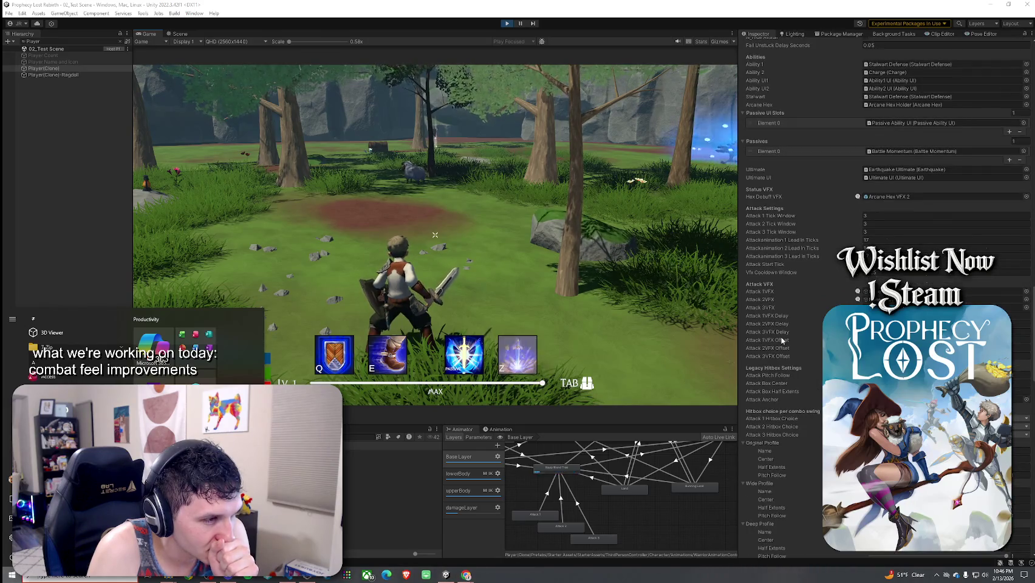
scroll(781, 342, down, 3)
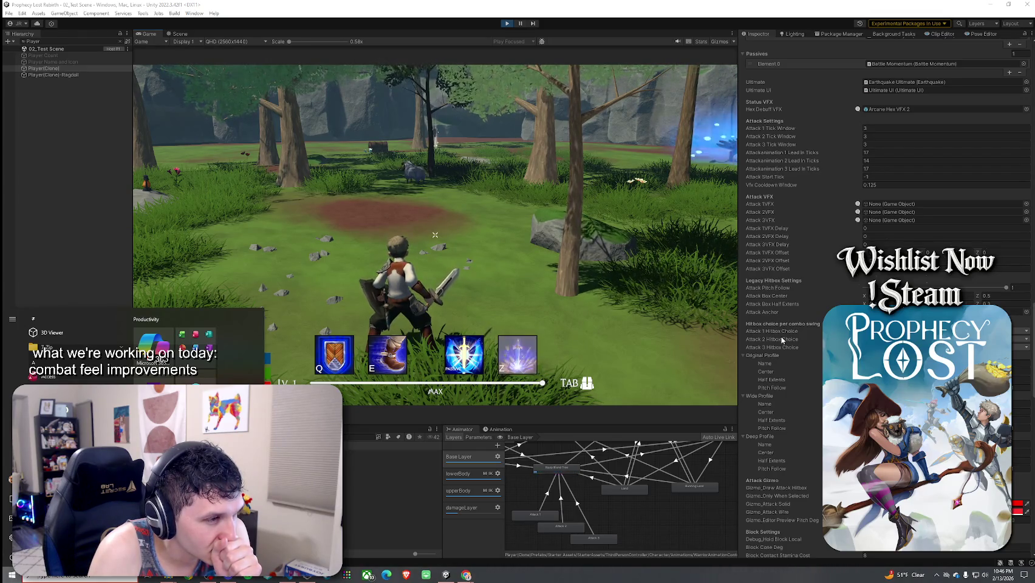
scroll(782, 341, down, 13)
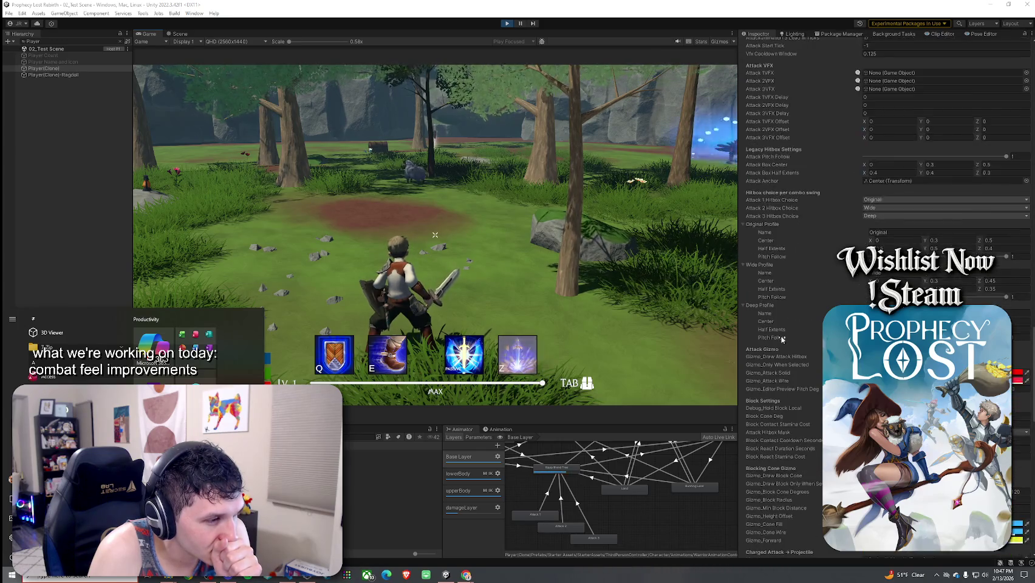
scroll(783, 338, down, 5)
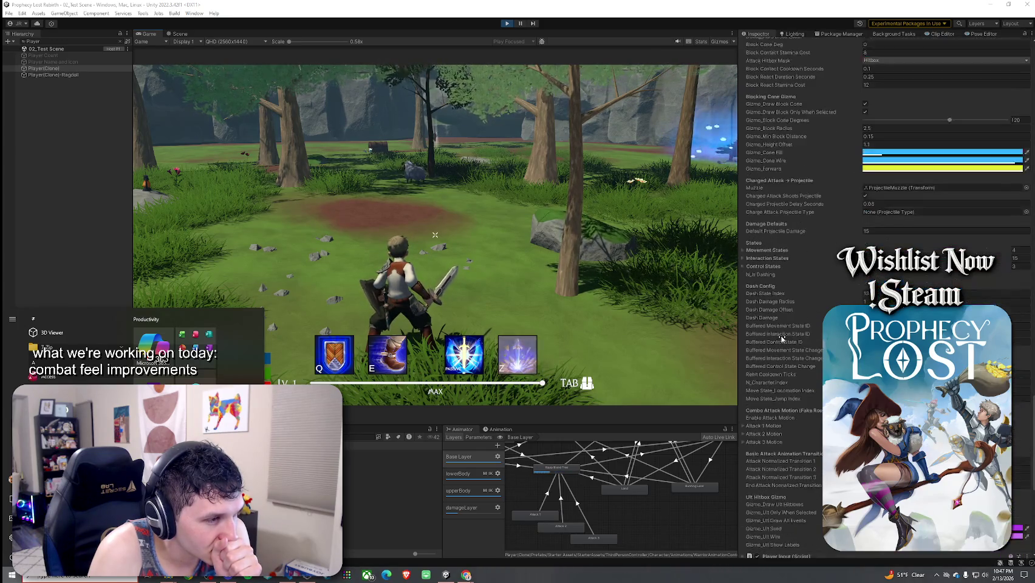
scroll(783, 338, down, 6)
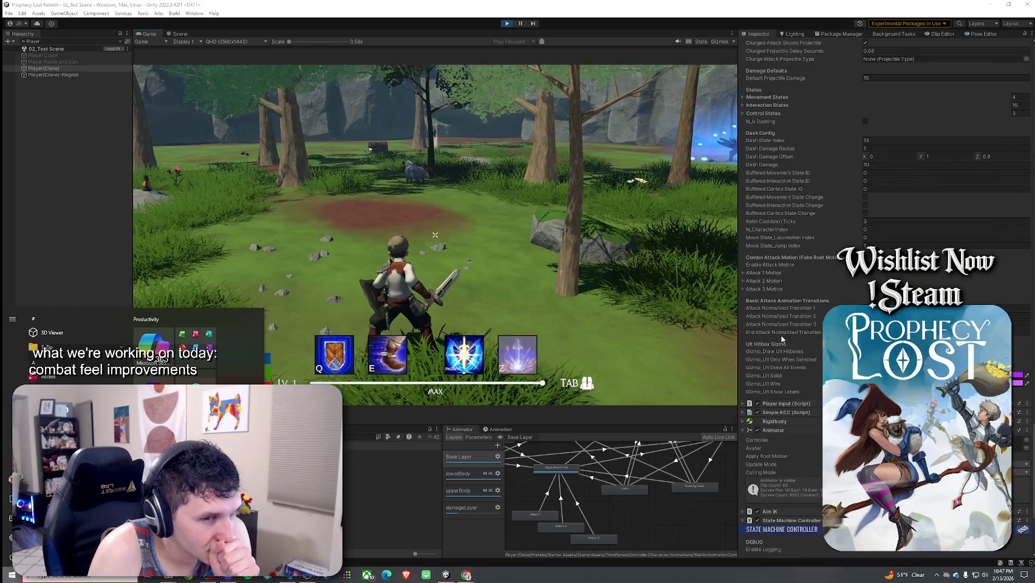
click(785, 273)
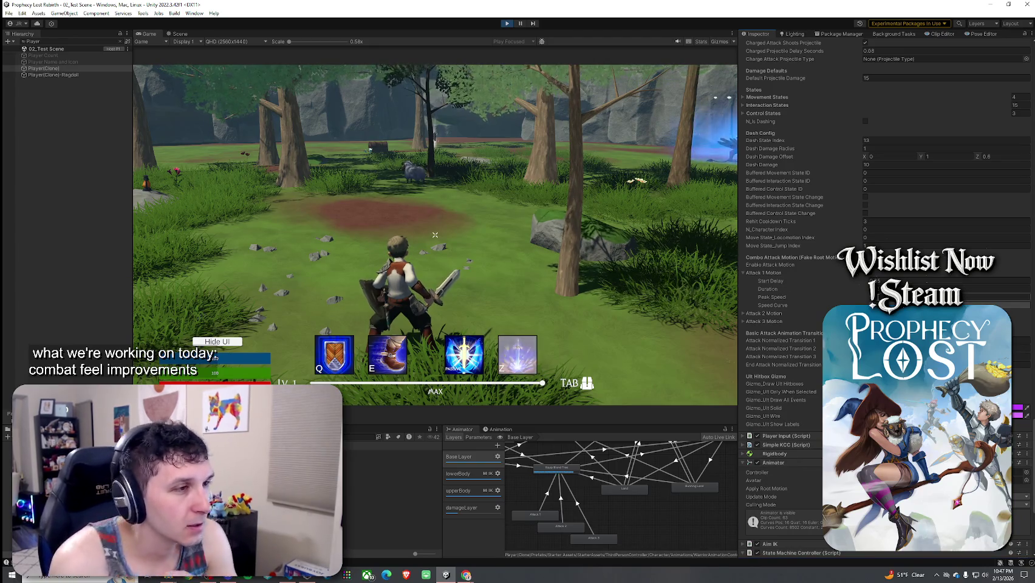
click(877, 296)
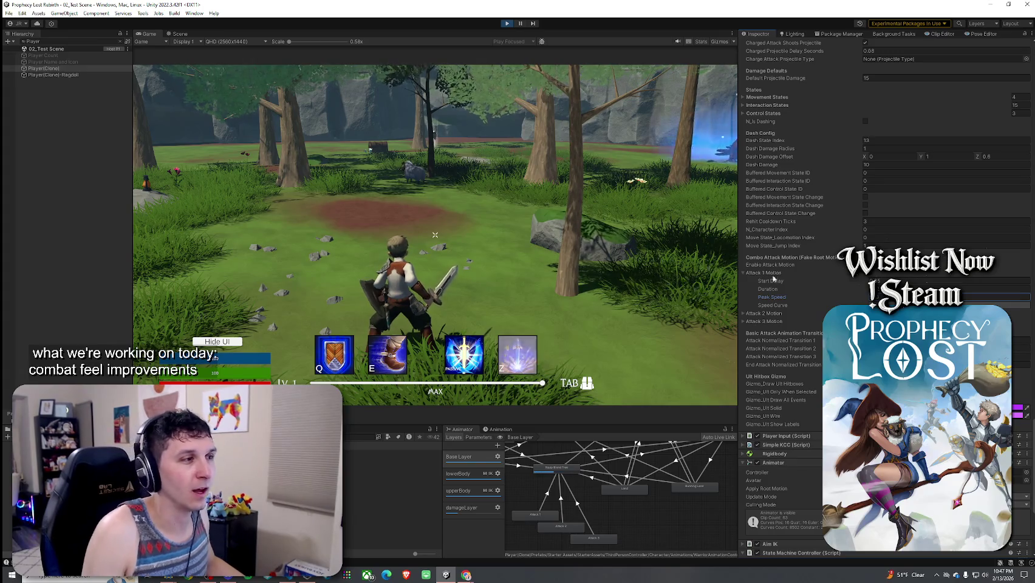
click(435, 235)
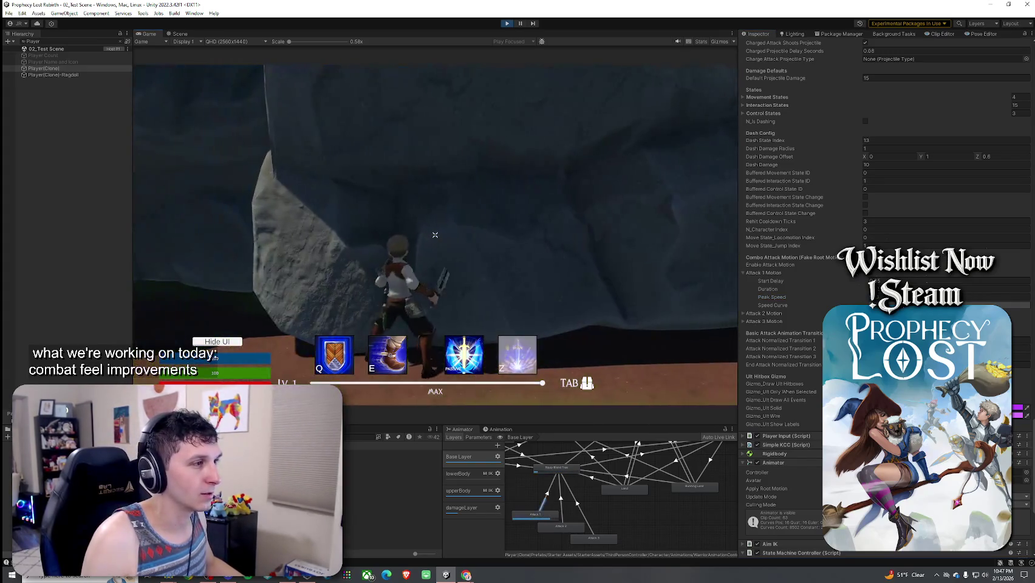
key(w)
click(435, 235)
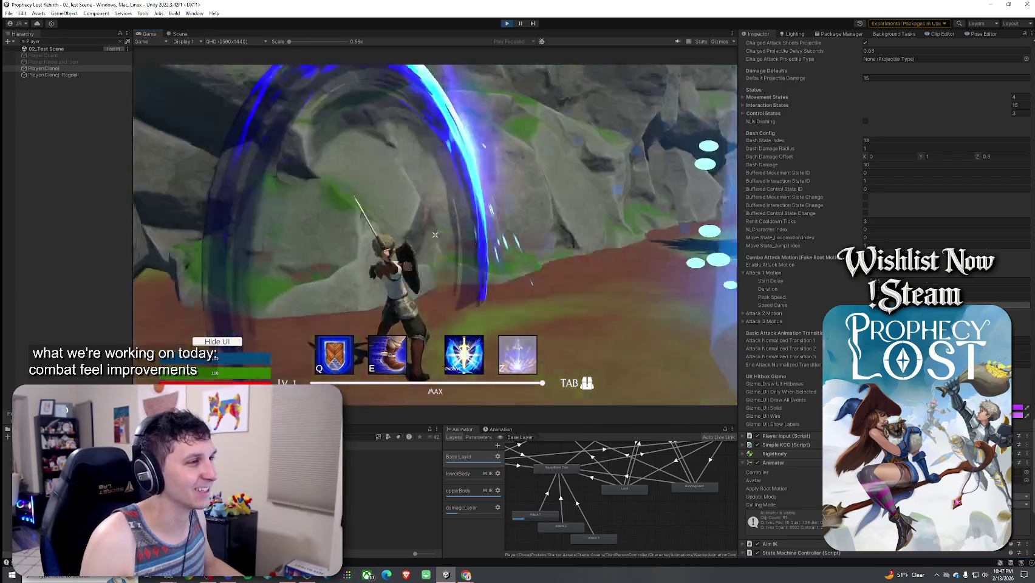
click(435, 235)
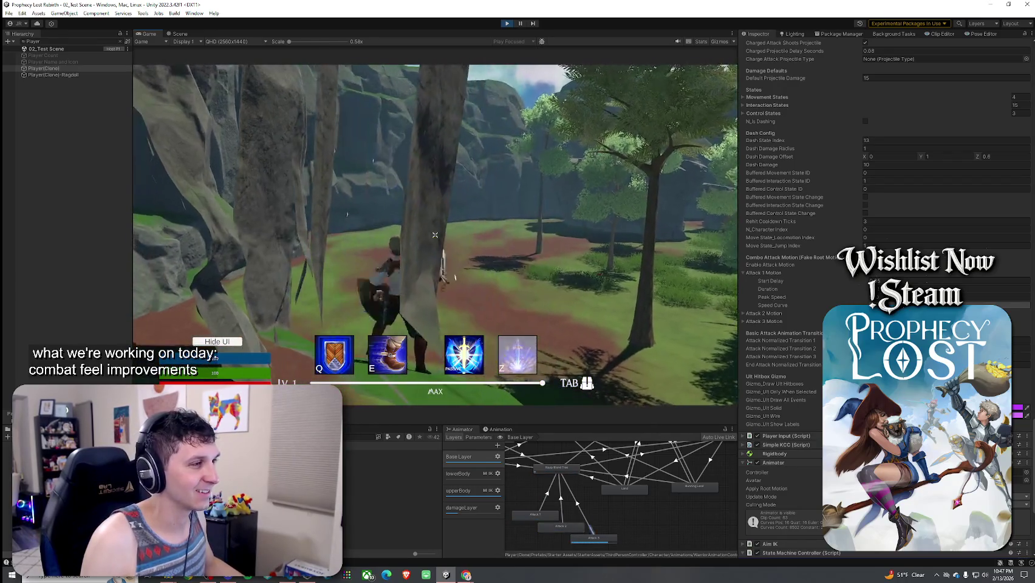
click(435, 235)
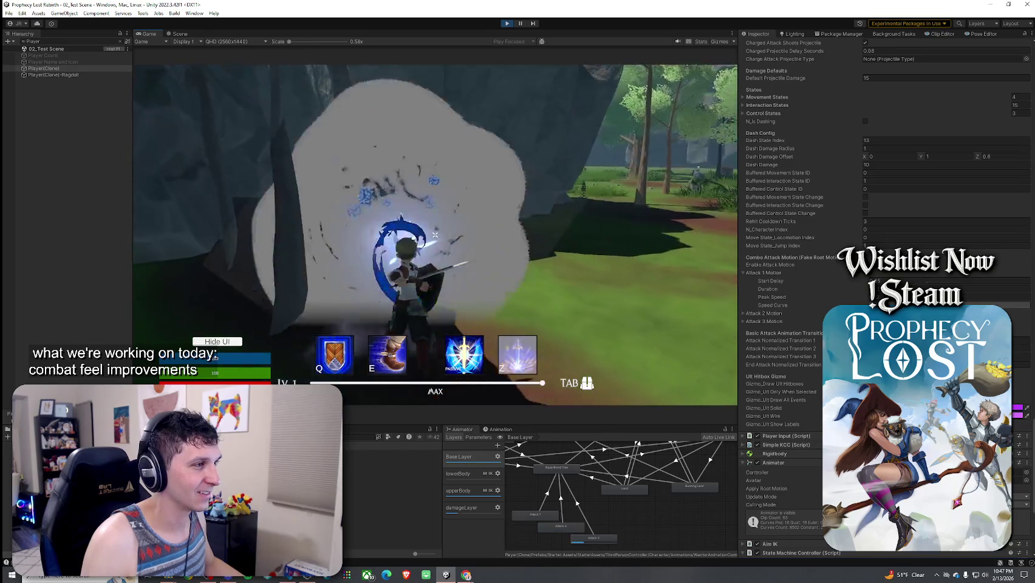
click(435, 234)
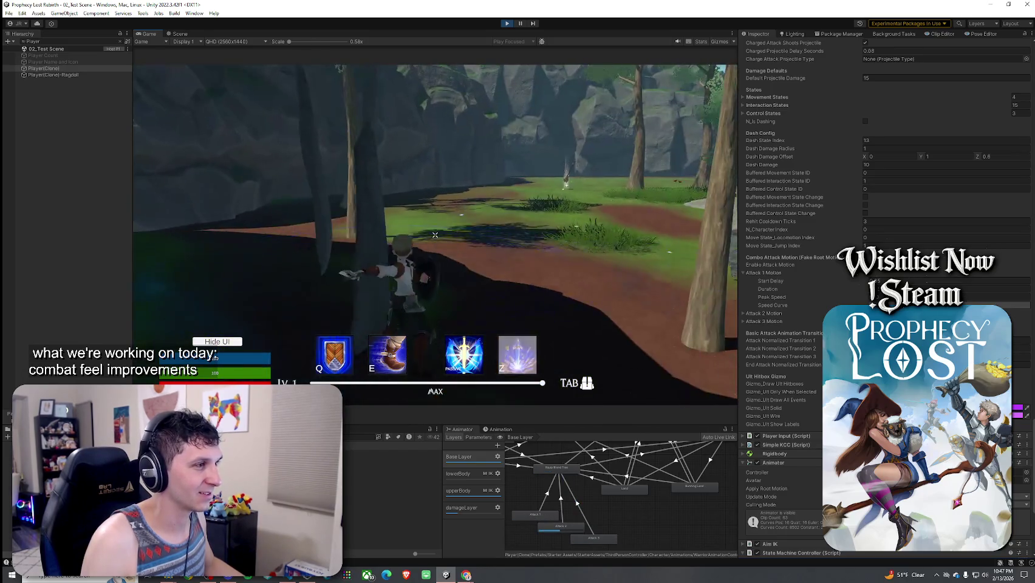
click(435, 234)
key(super)
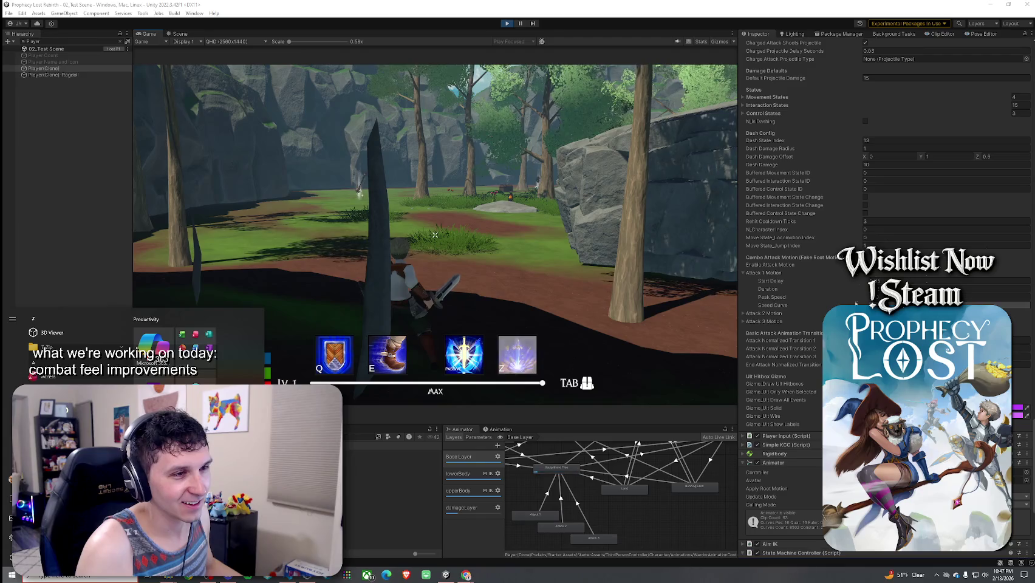
click(996, 296)
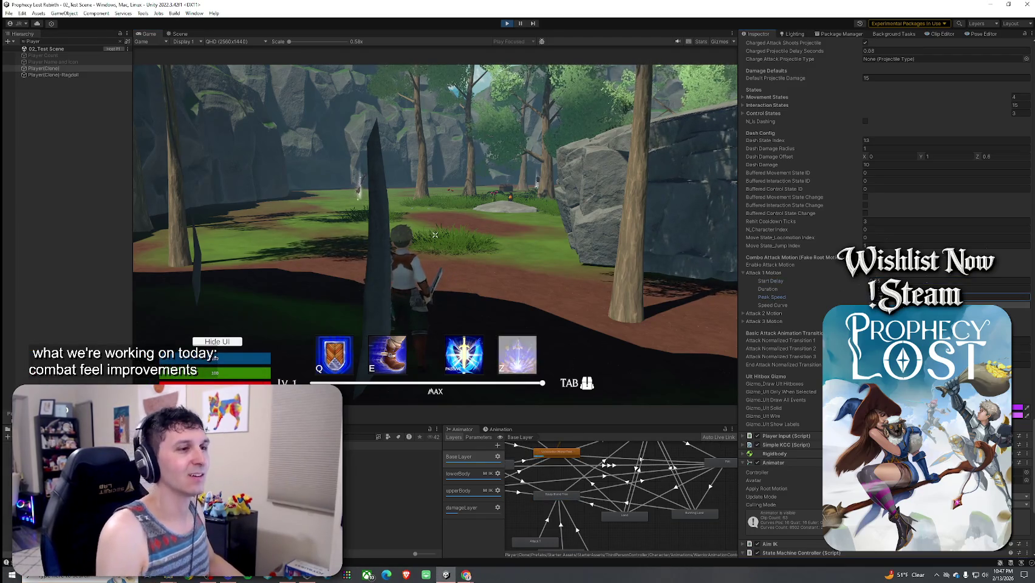
click(756, 313)
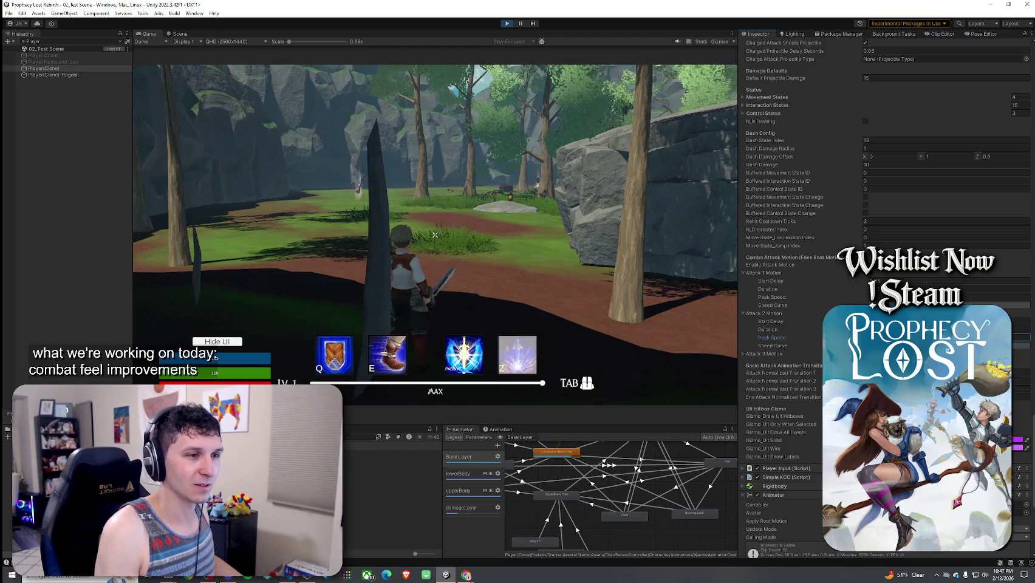
- Expand Attack 3 Motion, then test three-hit sword combos in the running game
click(797, 353)
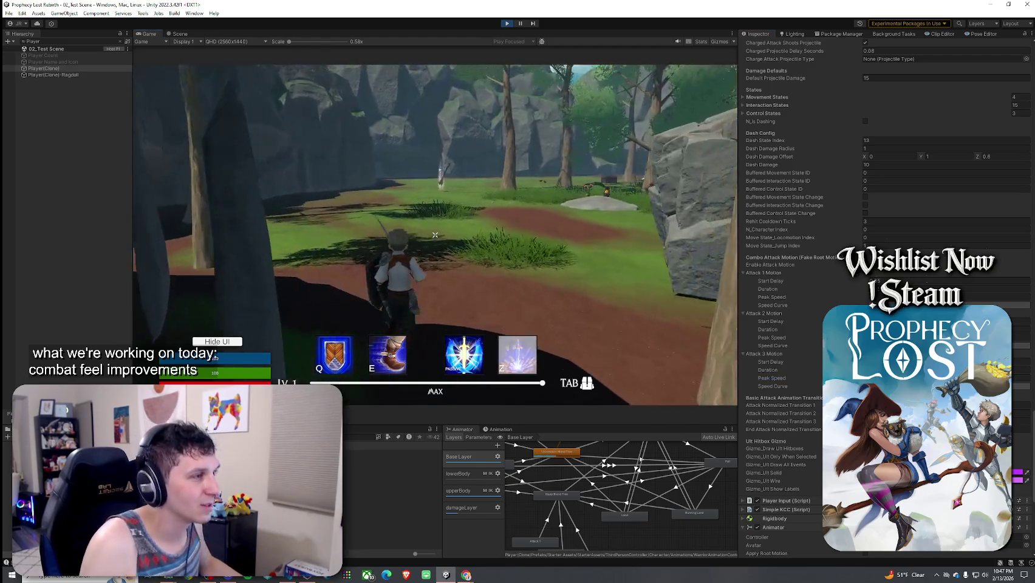
click(435, 235)
key(Tab)
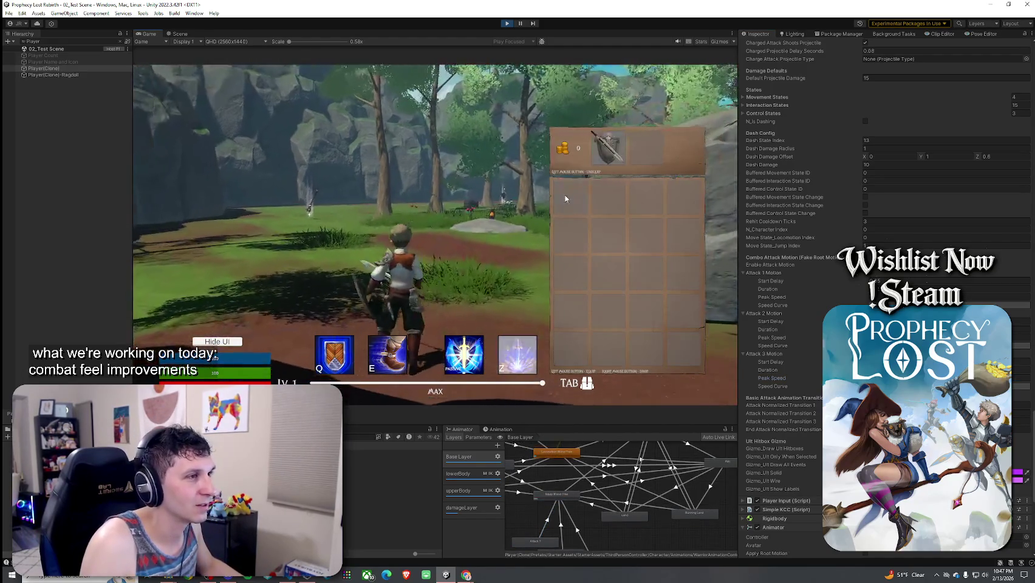
key(Tab)
click(436, 235)
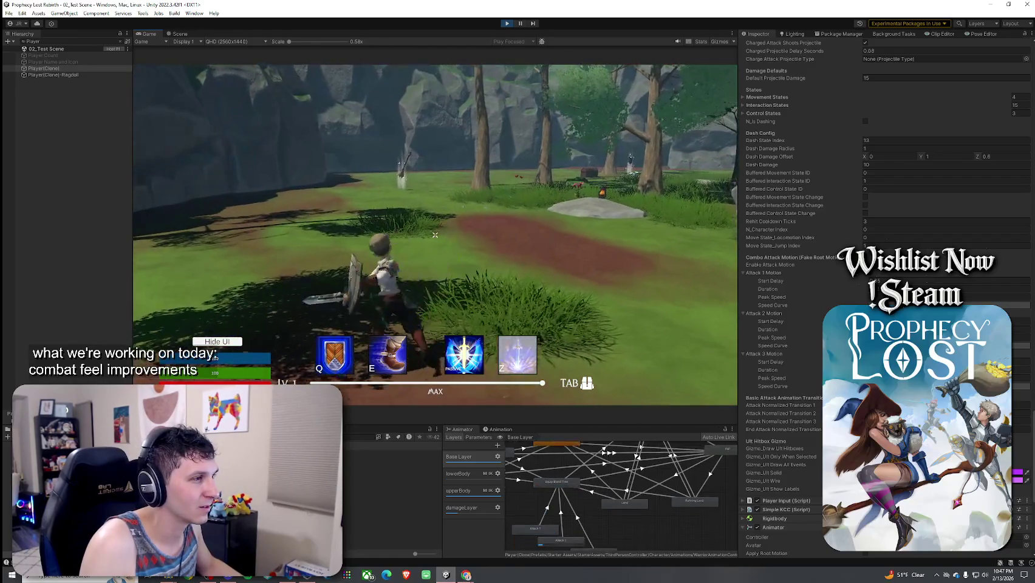
click(435, 234)
click(435, 234)
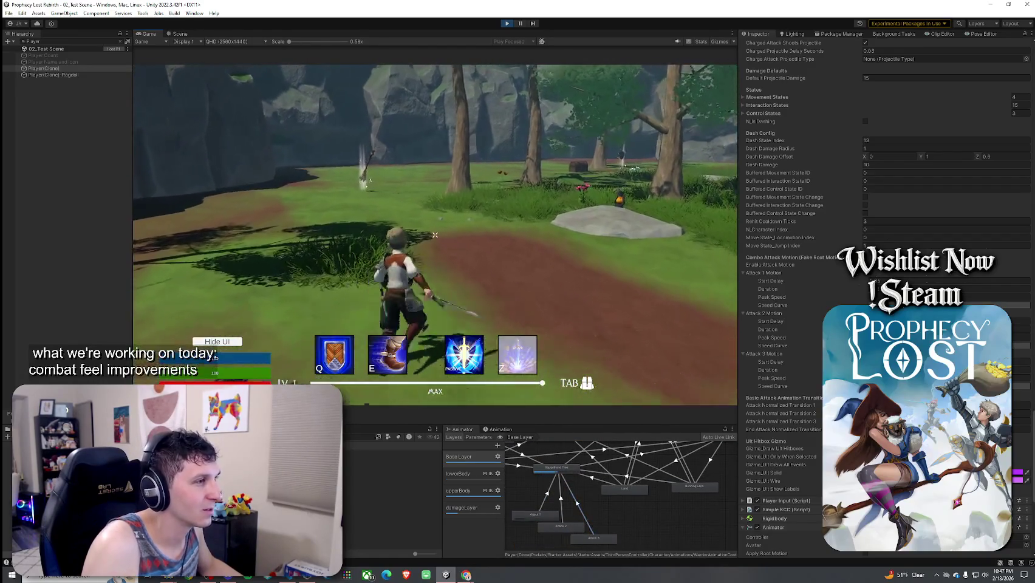
click(435, 235)
click(435, 234)
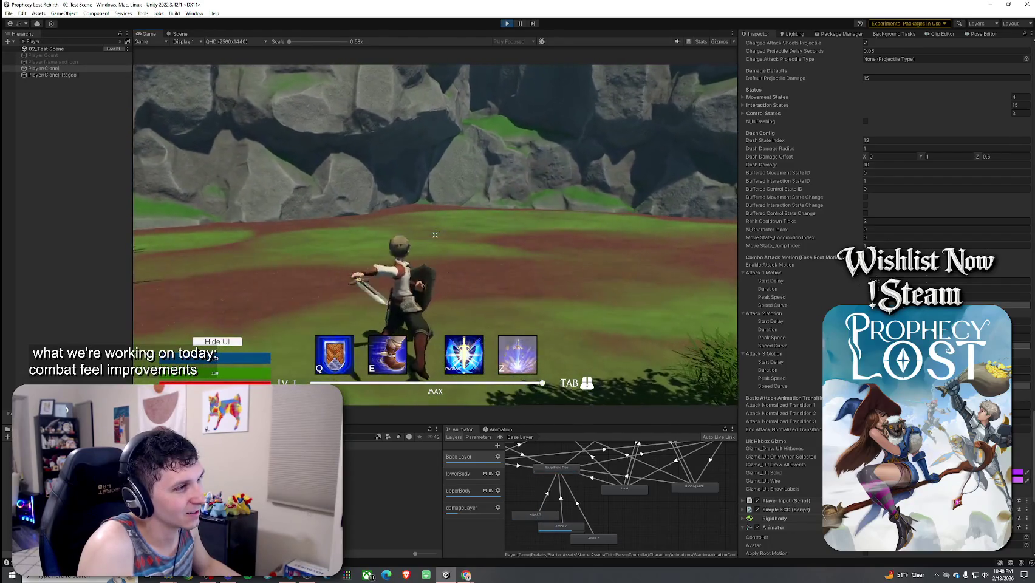
- Chain sword slashes with a shield block, then walk forward into the forest
click(435, 234)
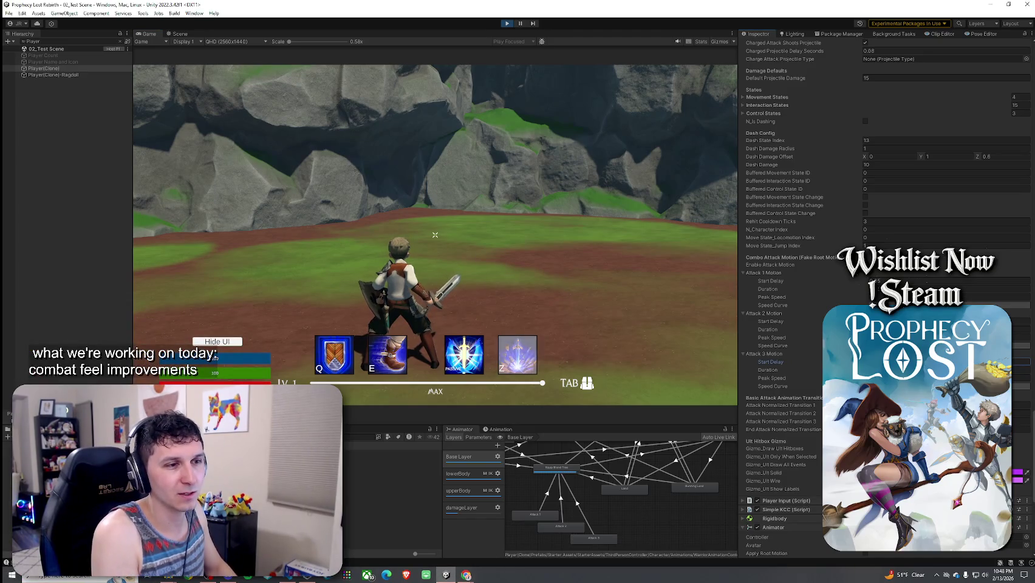
click(436, 234)
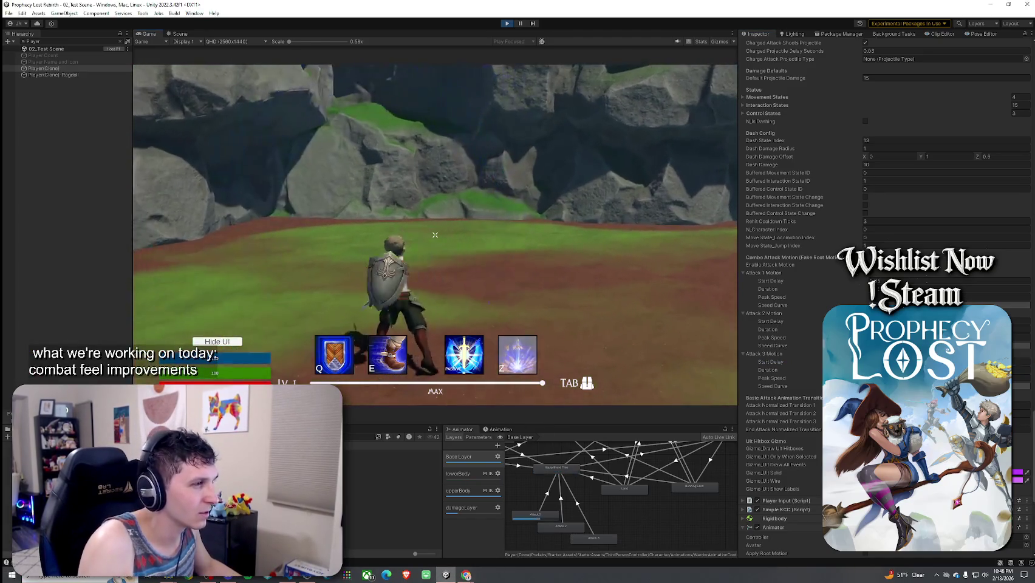
click(435, 234)
right_click(436, 235)
click(435, 234)
click(435, 235)
click(435, 235)
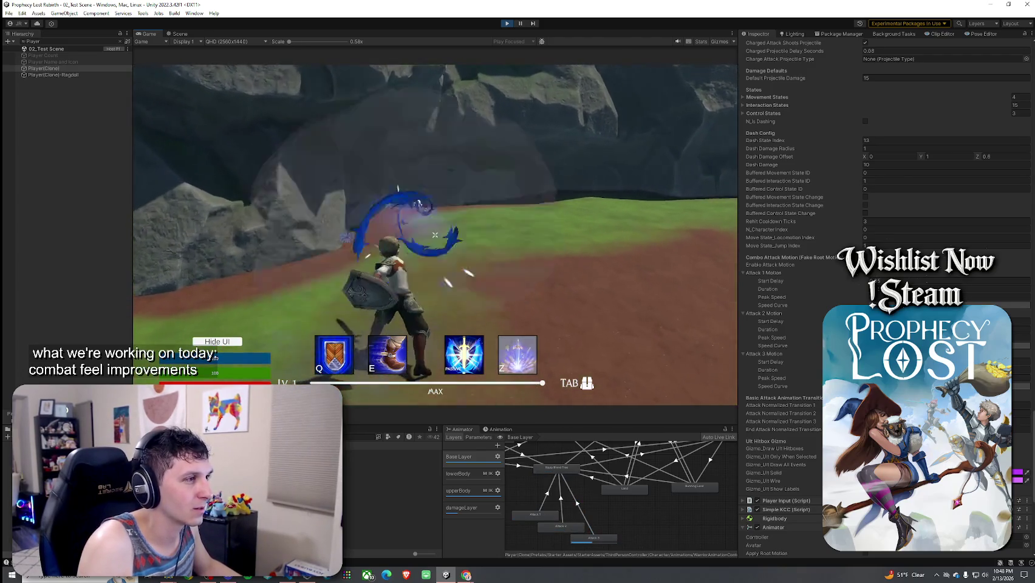
click(436, 235)
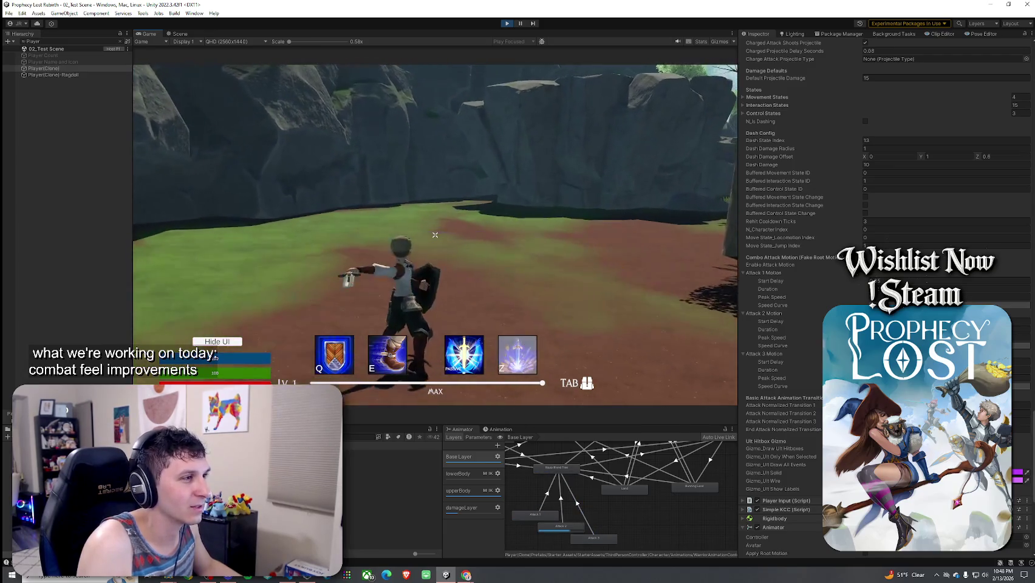
click(435, 234)
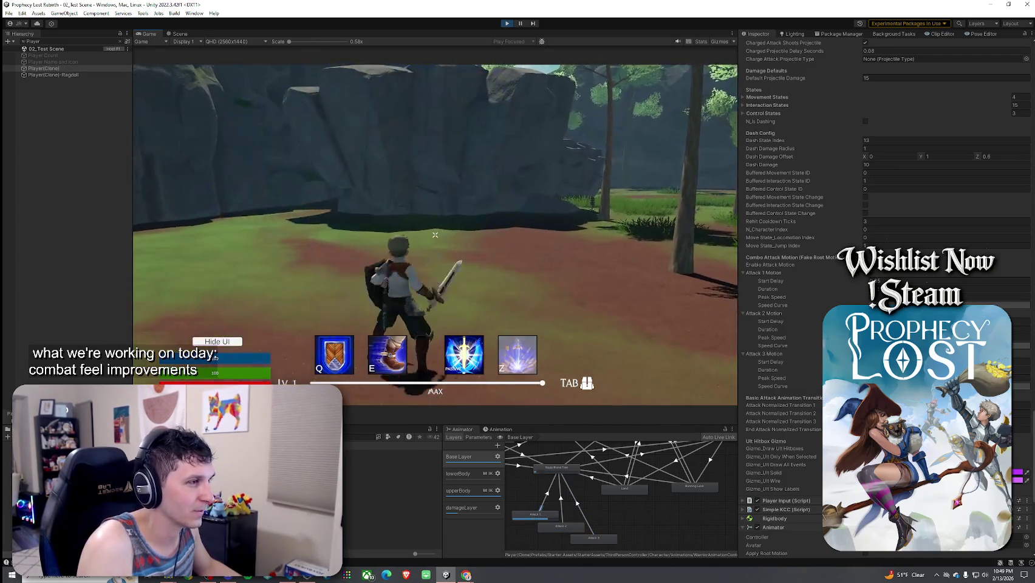
click(435, 234)
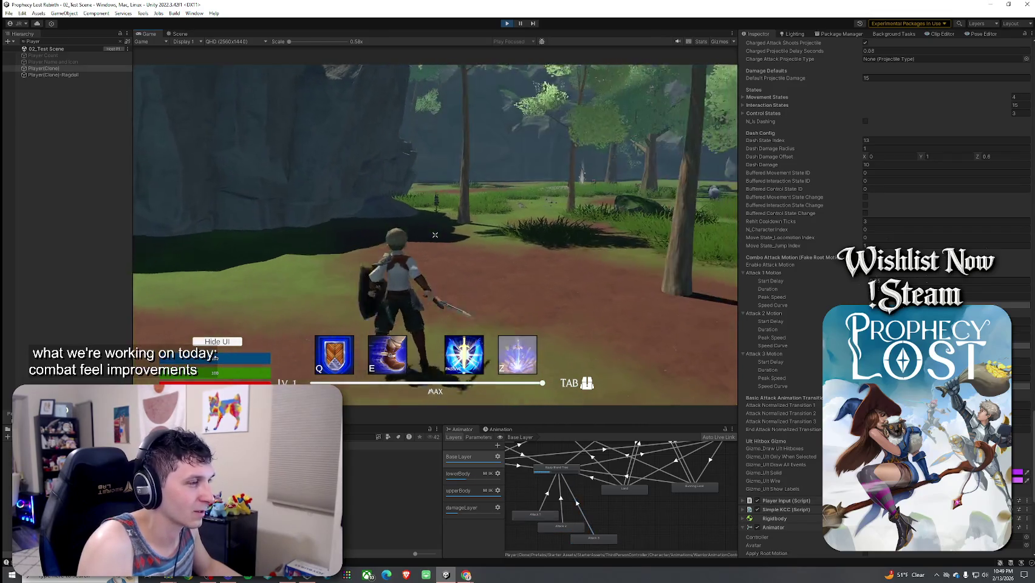
click(435, 234)
key(w)
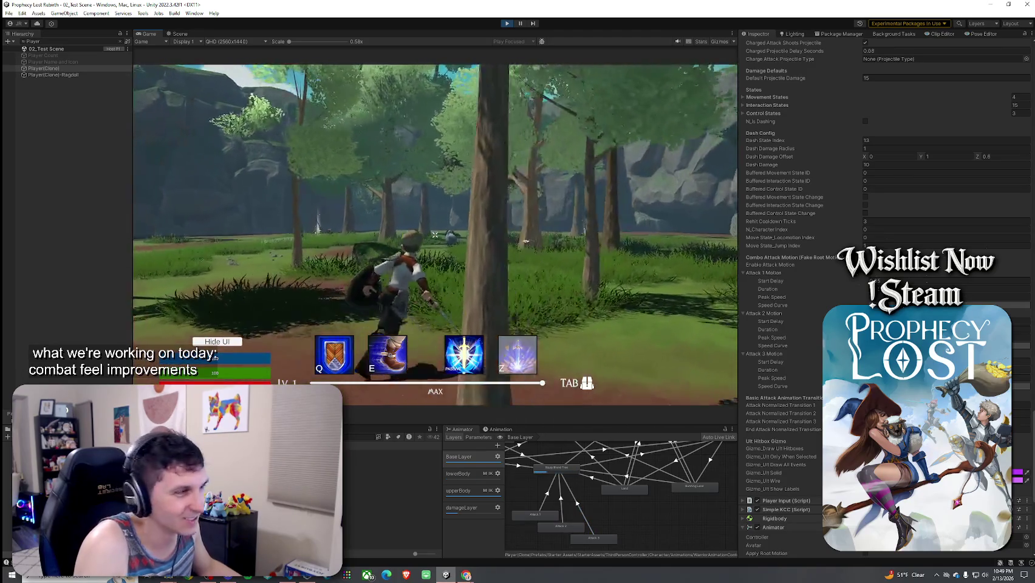
key(super)
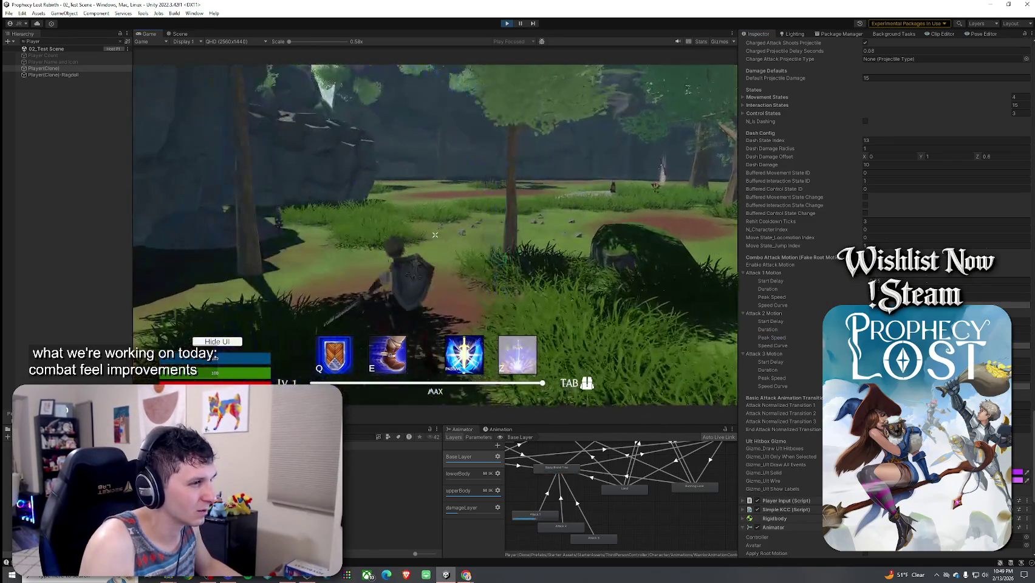
- Keep testing combos on and off the rock across the grassy field, including a block
click(435, 234)
click(435, 235)
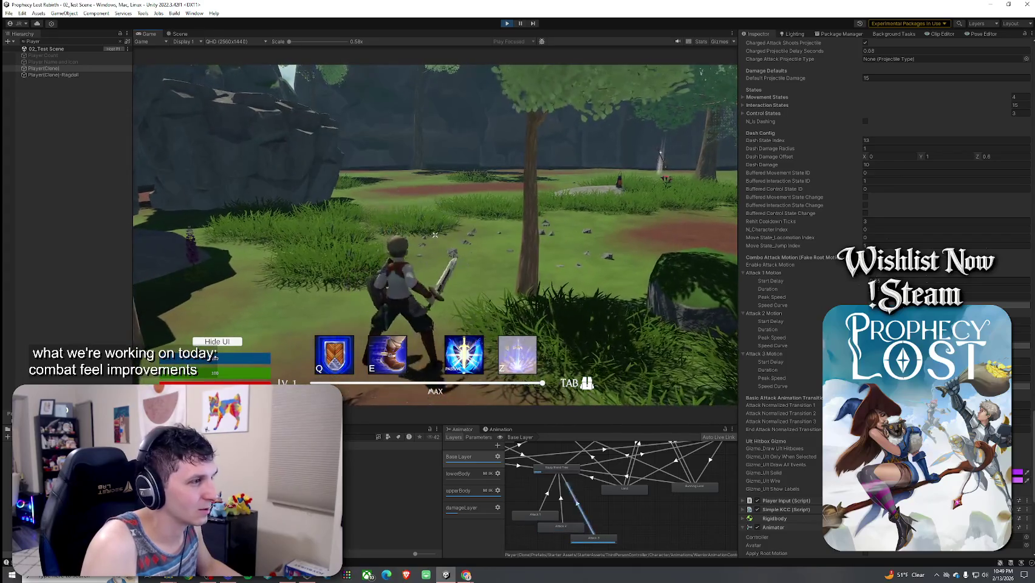
click(435, 235)
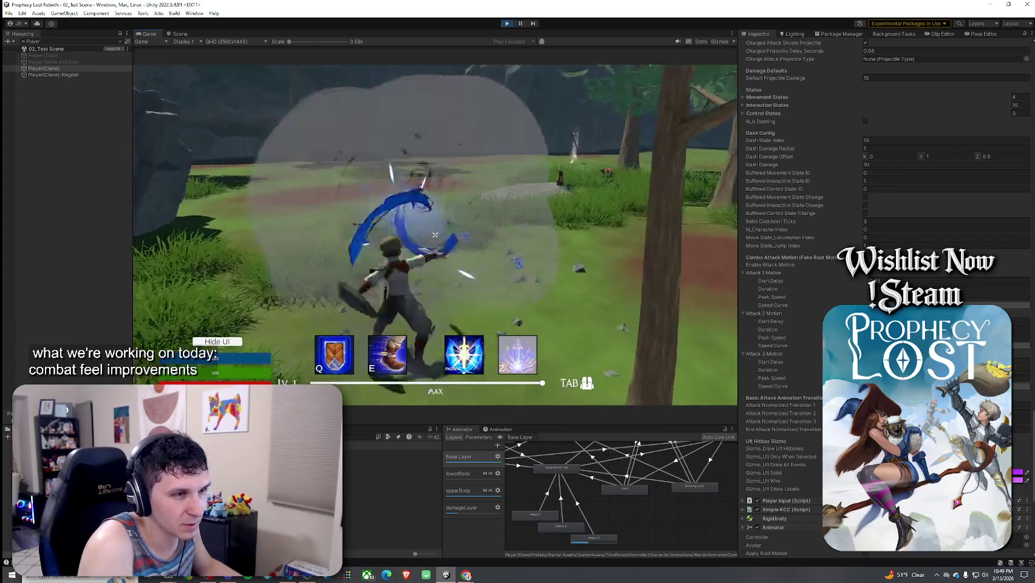
click(435, 235)
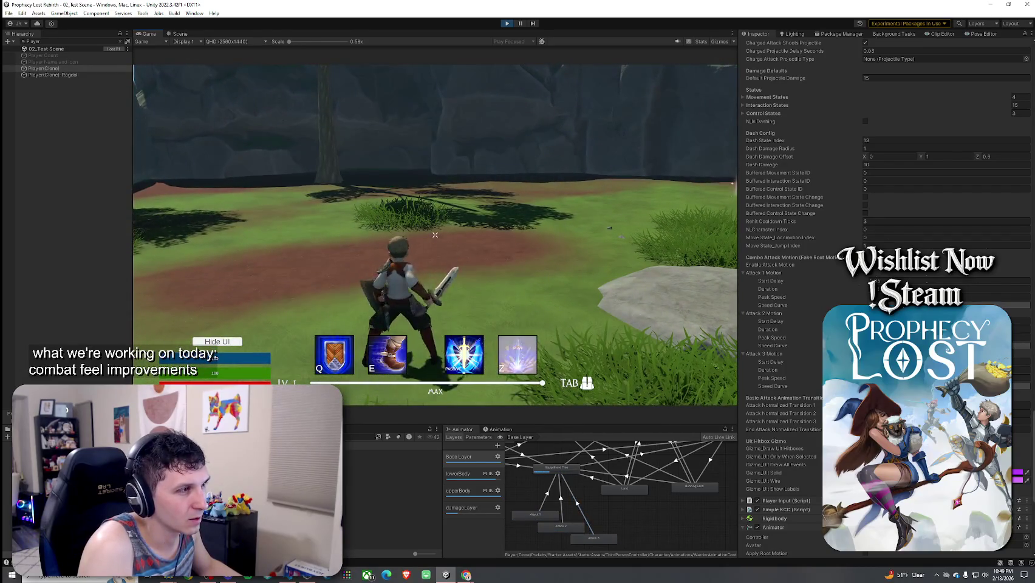
click(435, 235)
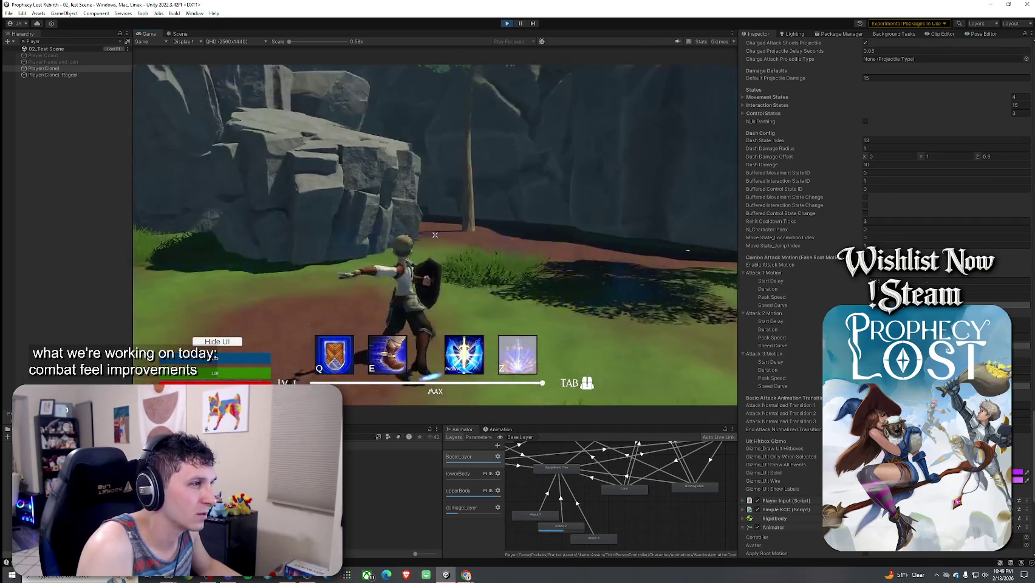
click(435, 235)
click(435, 234)
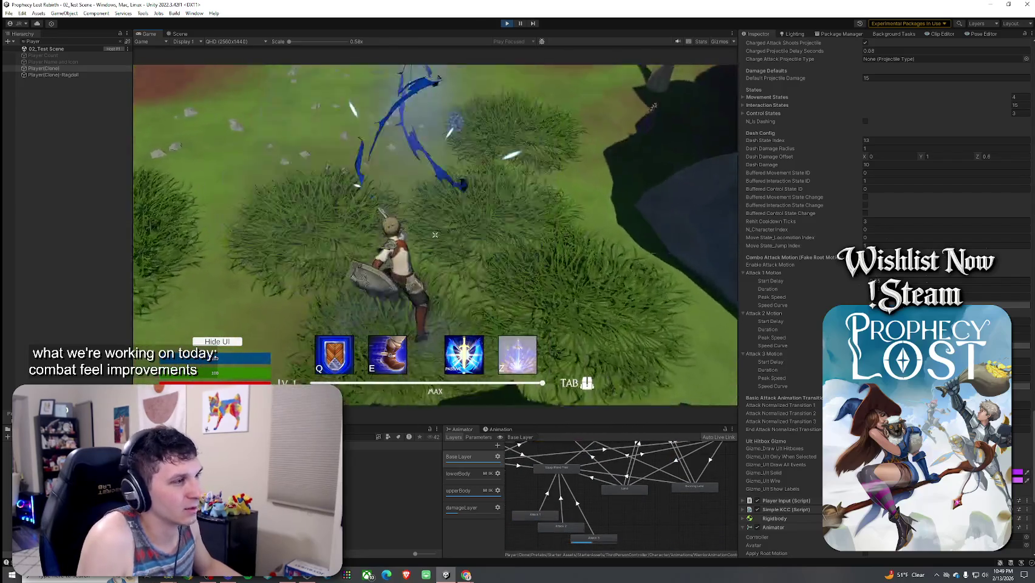
click(434, 234)
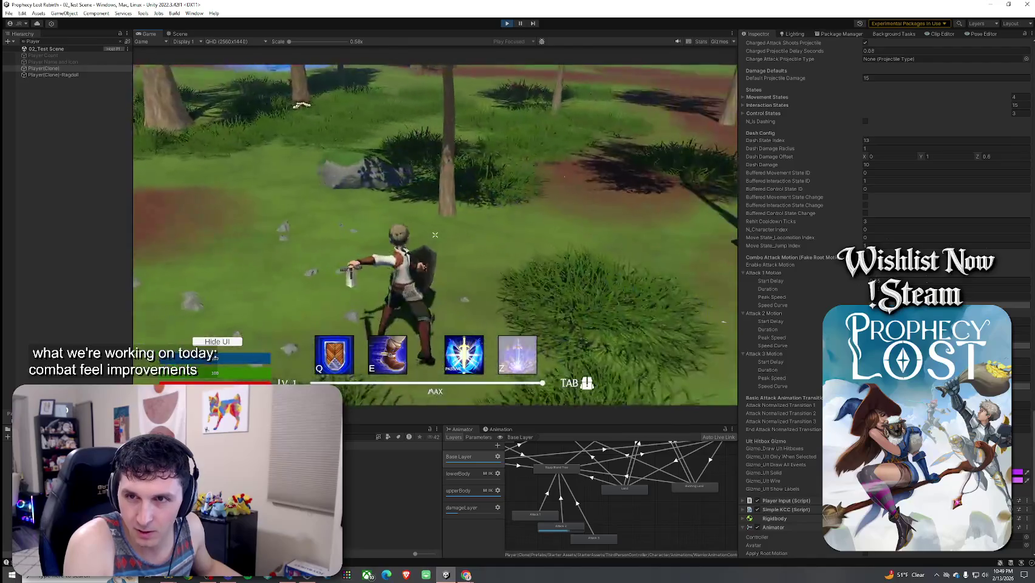
click(436, 235)
click(435, 234)
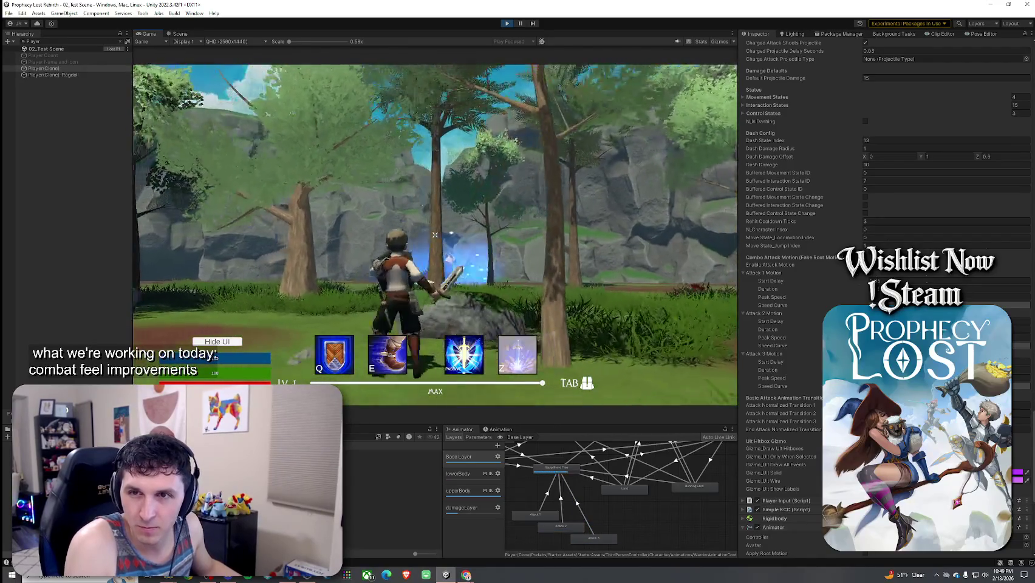
click(434, 235)
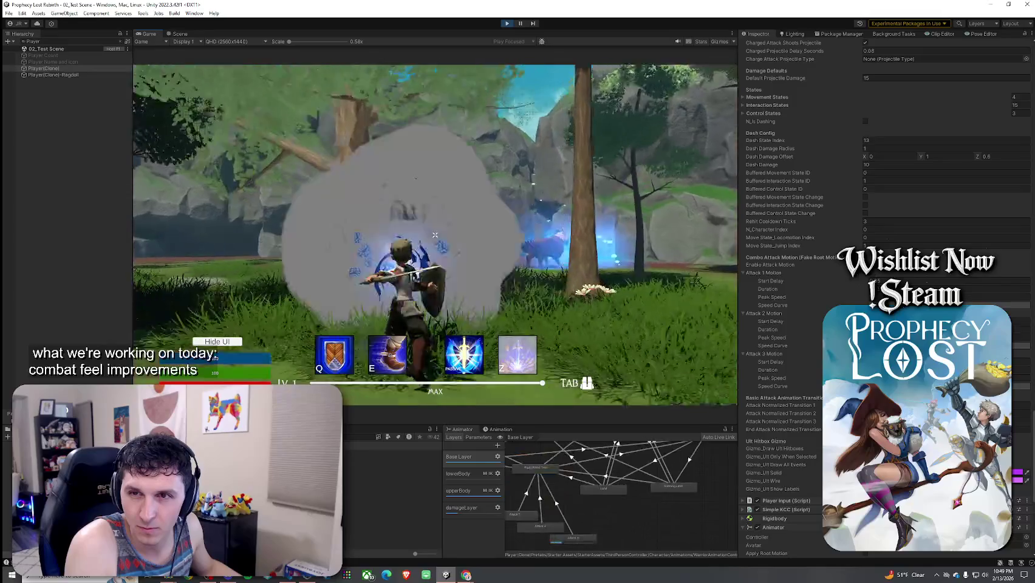
click(435, 235)
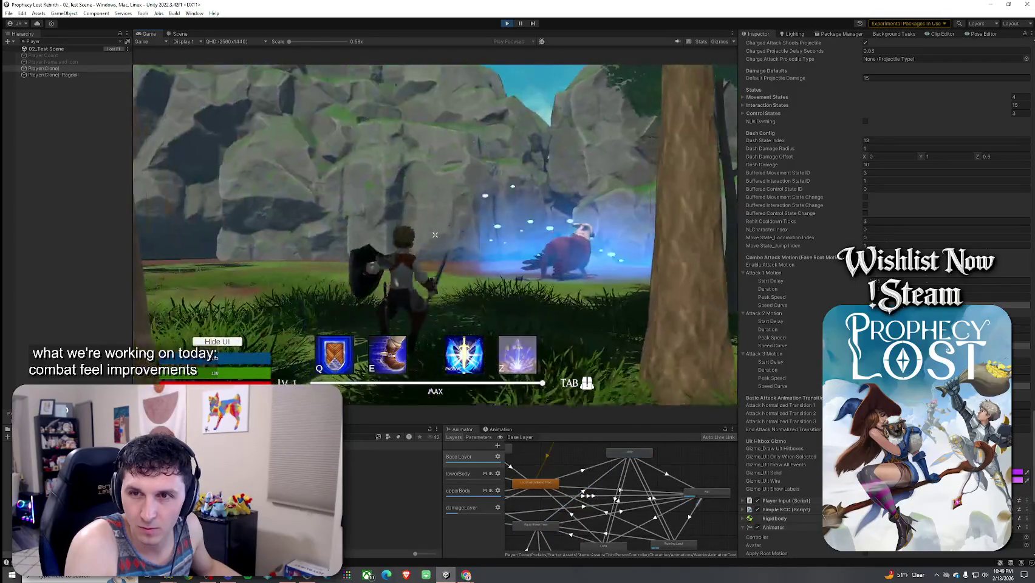
right_click(434, 235)
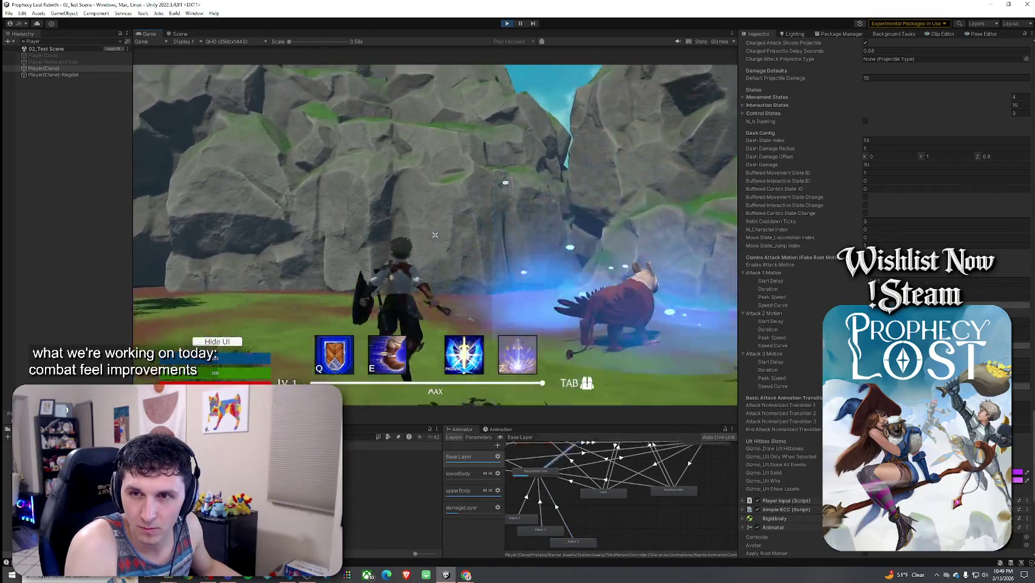
click(435, 235)
click(435, 235)
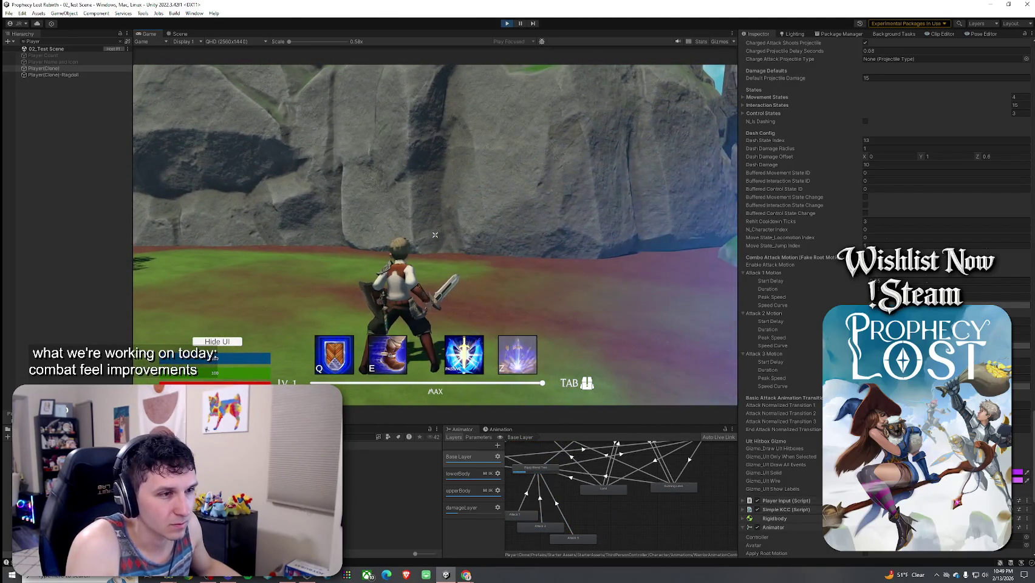
- Take a screen snip of the combo motion settings and exit Play mode with Ctrl+P
key(super)
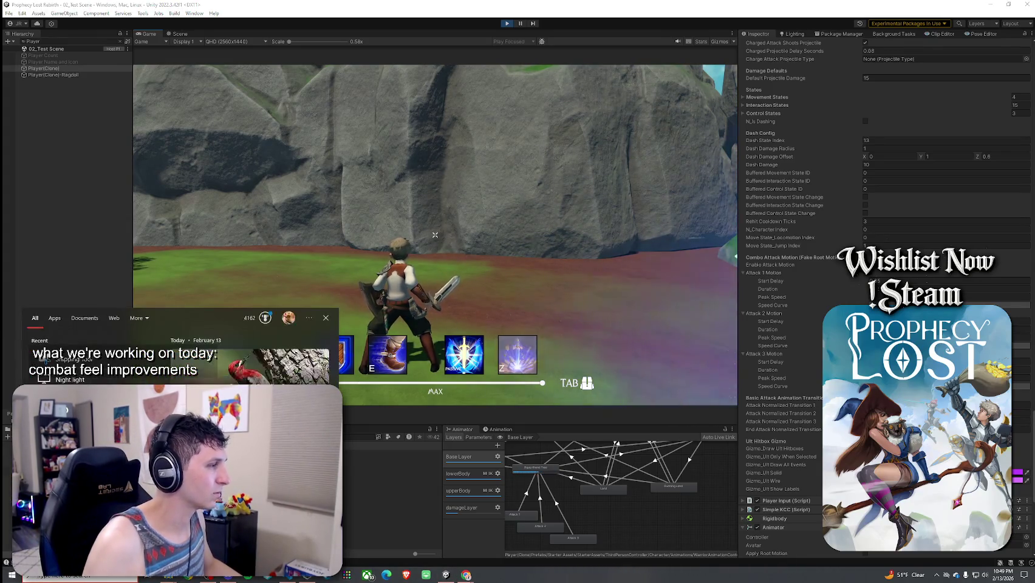
key(Return)
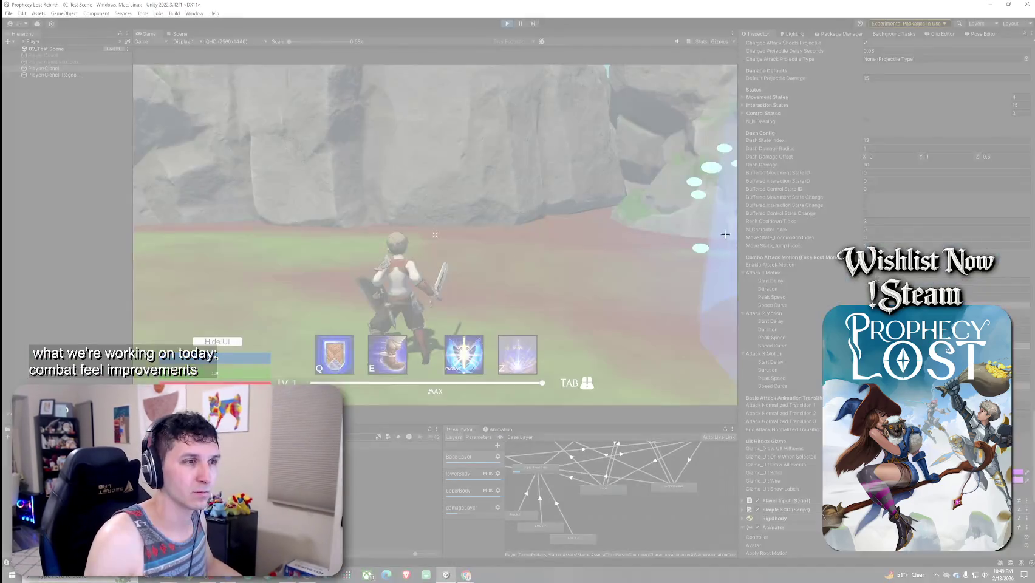
mouse_move(714, 233)
mouse_down()
mouse_move(969, 419)
mouse_move(1034, 442)
mouse_move(1033, 399)
mouse_up()
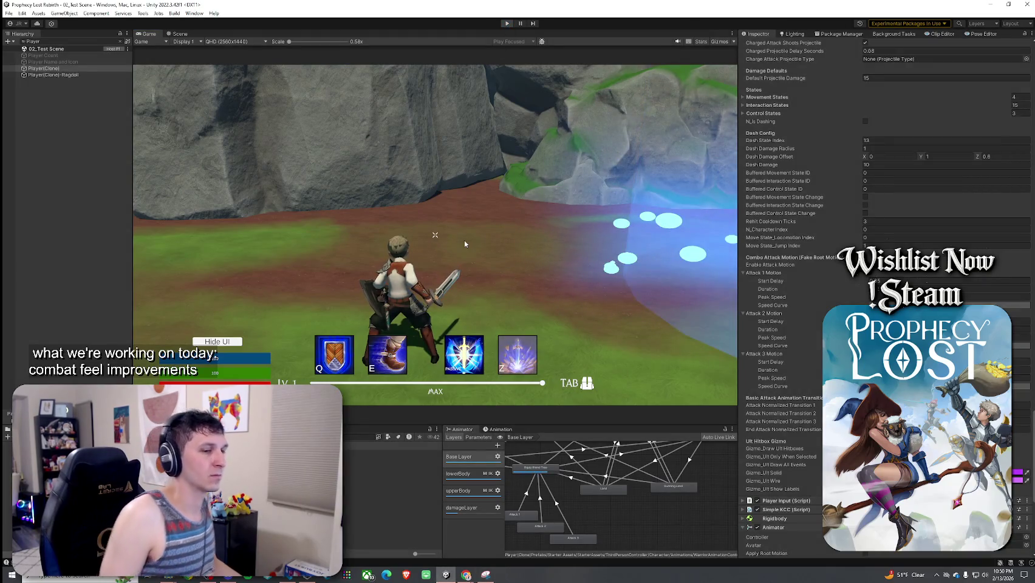
key(ctrl+p)
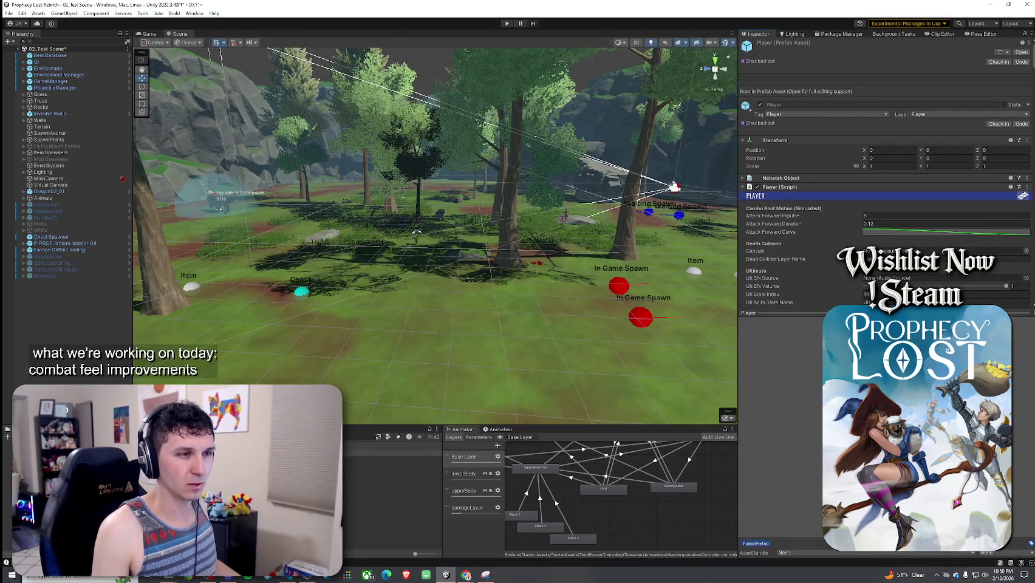
- Scroll to Attack 1 Motion, showing Start Delay 0.05, Duration 0.12 and Peak Speed 5
scroll(801, 276, down, 15)
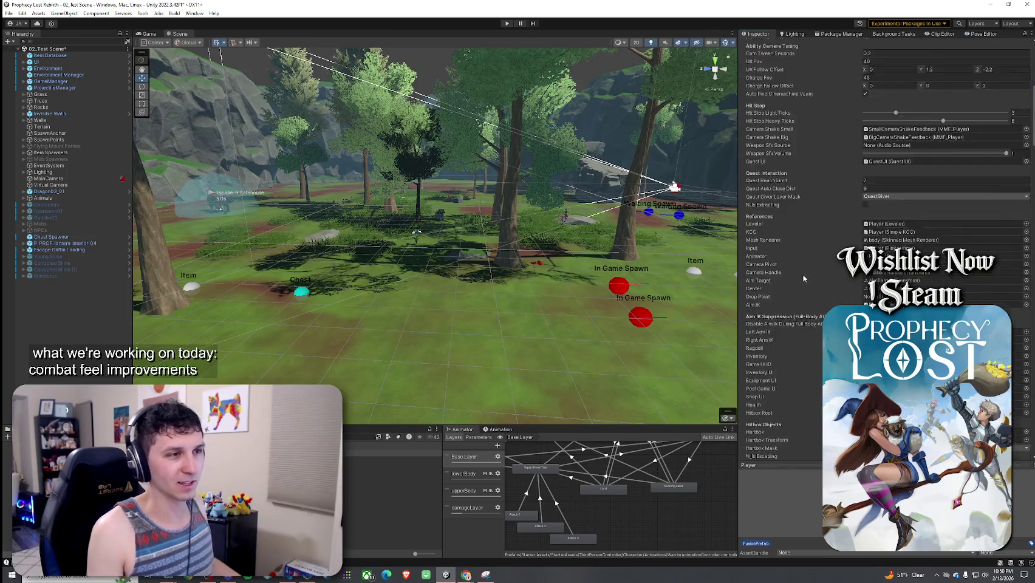
scroll(800, 276, down, 20)
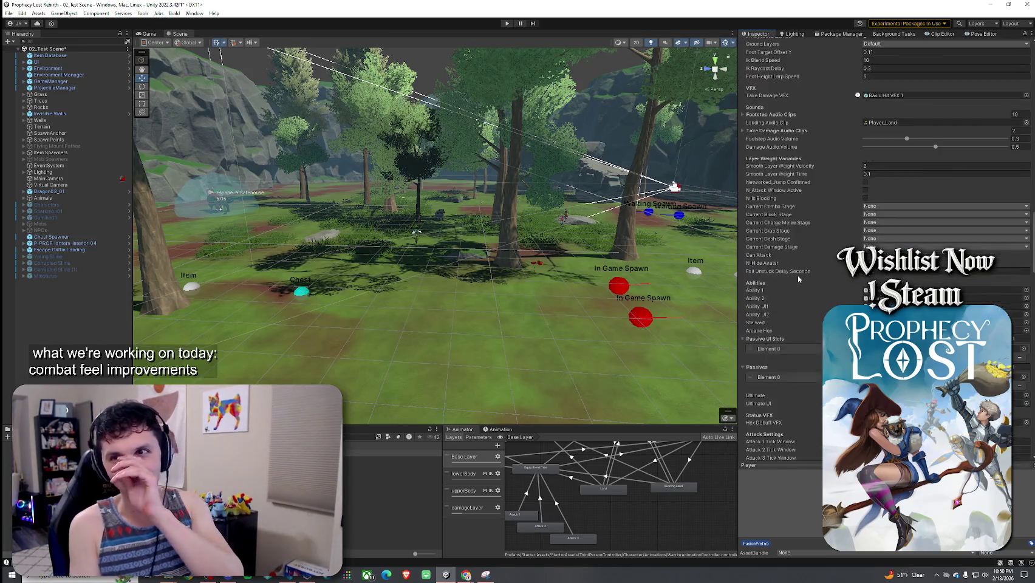
scroll(797, 280, down, 20)
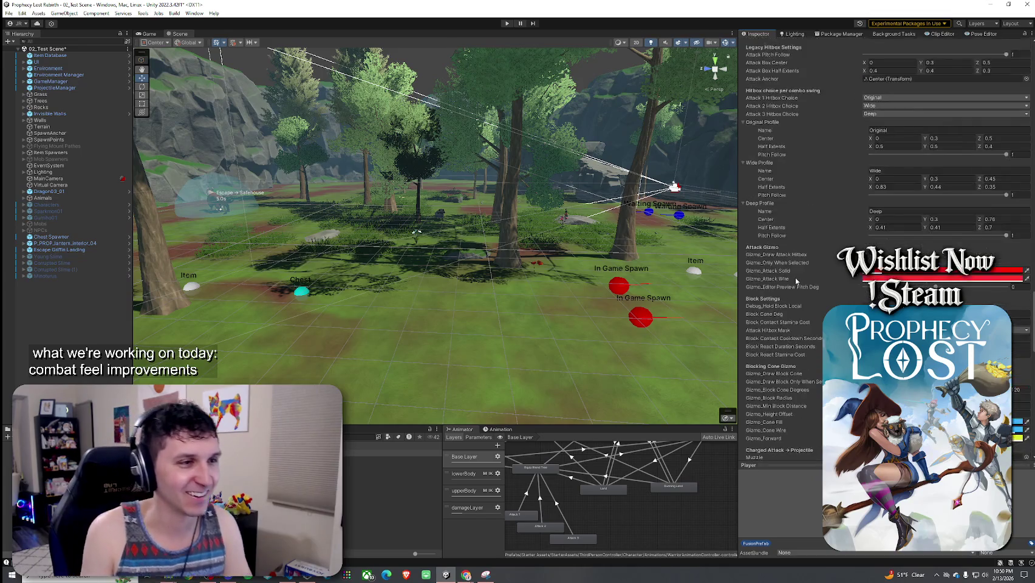
scroll(796, 281, down, 12)
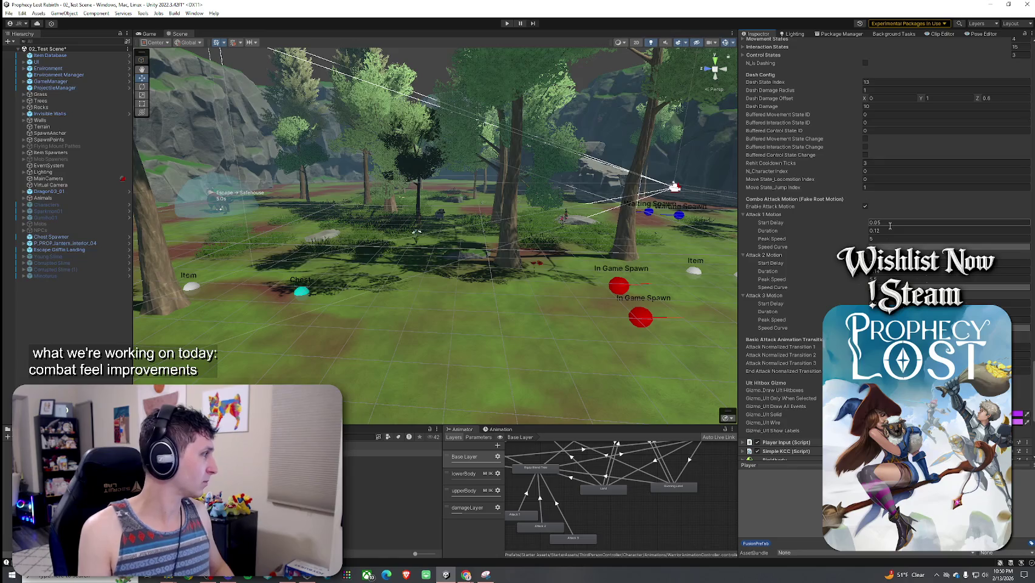
- Change Attack 1 Peak Speed from 5 to 11, then open Attack 3's Speed Curve editor
click(889, 239)
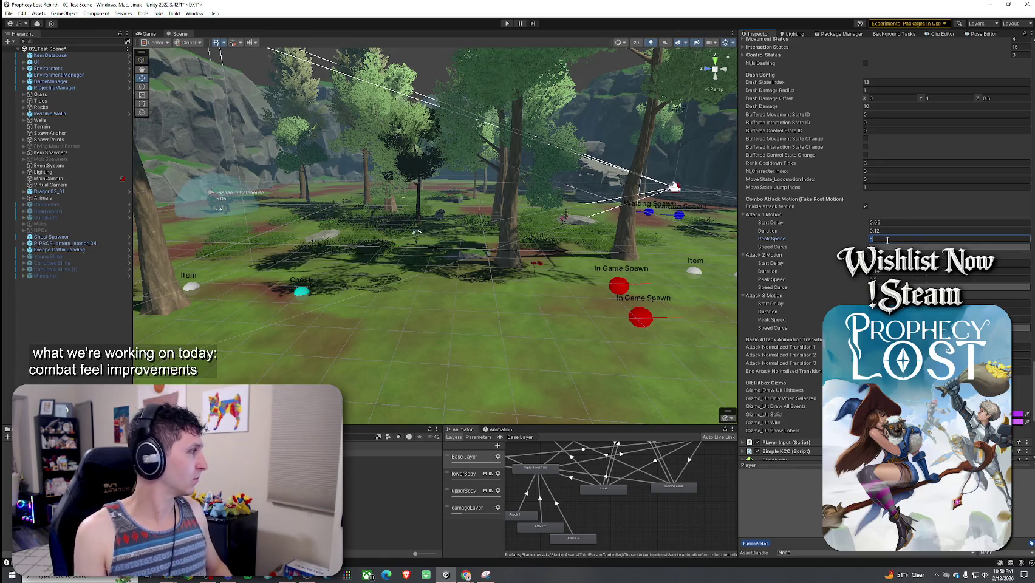
text(11)
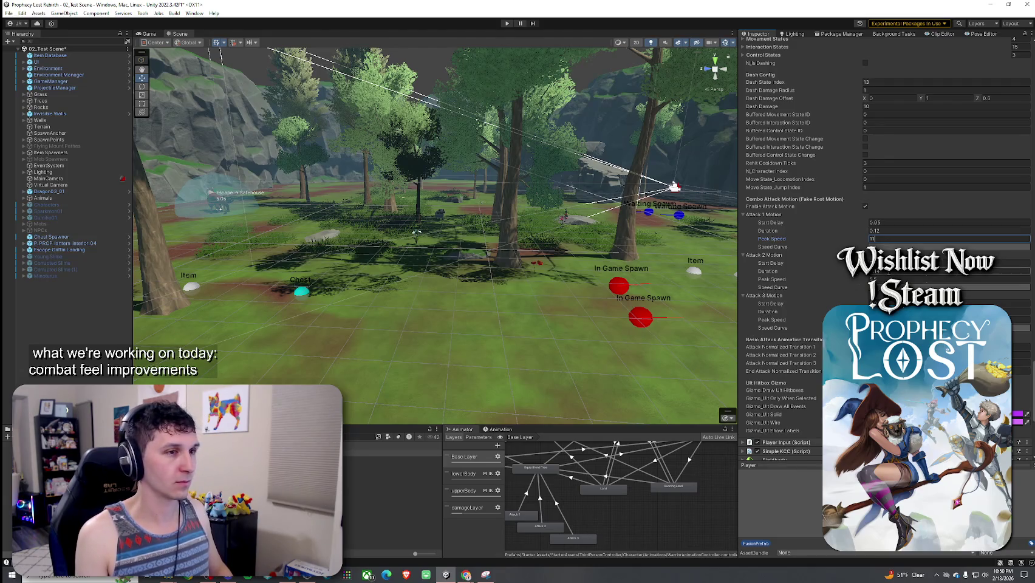
click(885, 280)
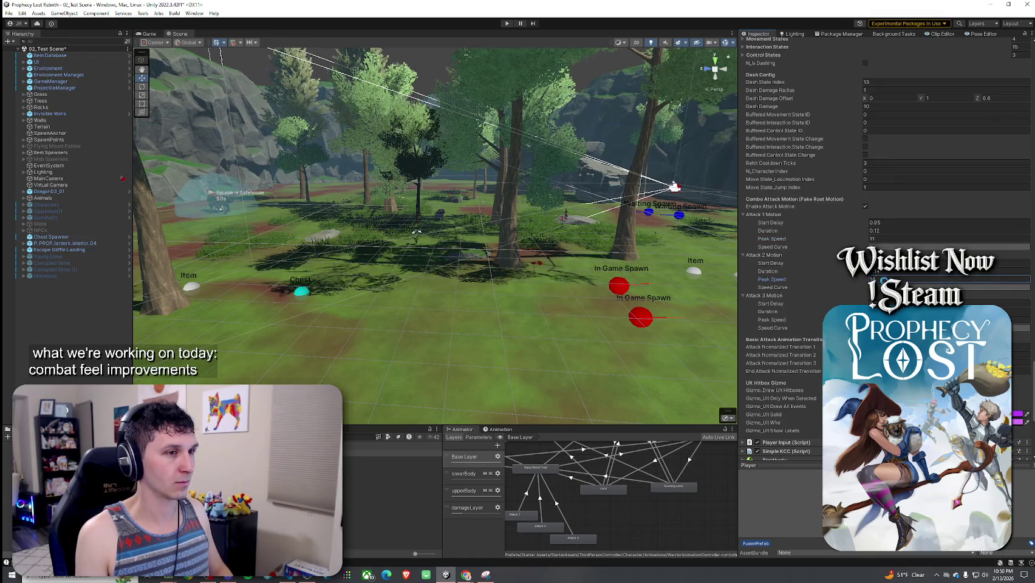
click(948, 319)
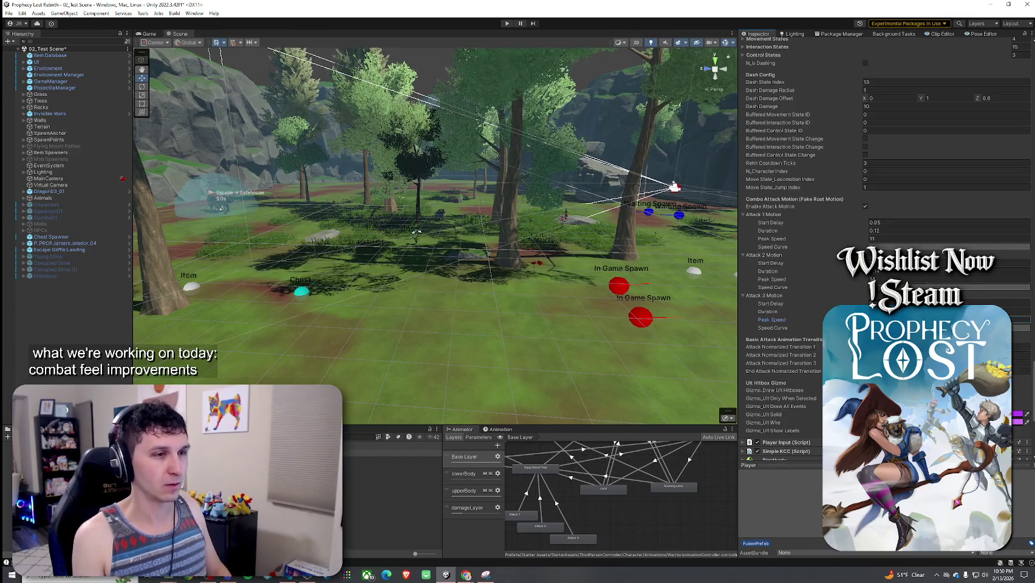
click(911, 328)
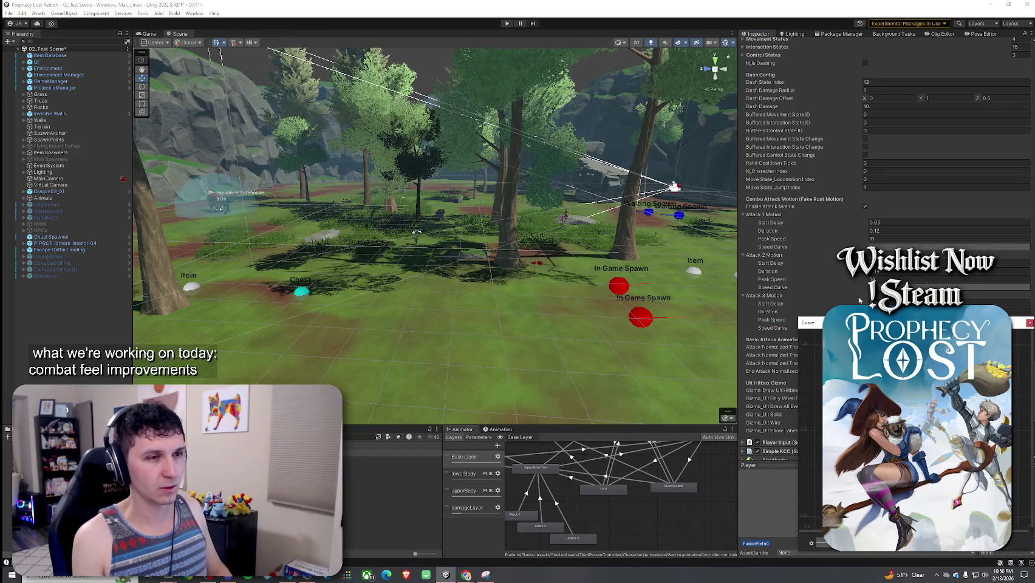
mouse_move(853, 326)
mouse_down()
mouse_move(630, 224)
mouse_move(473, 197)
mouse_move(528, 182)
mouse_move(375, 185)
mouse_move(470, 202)
mouse_move(462, 205)
mouse_up()
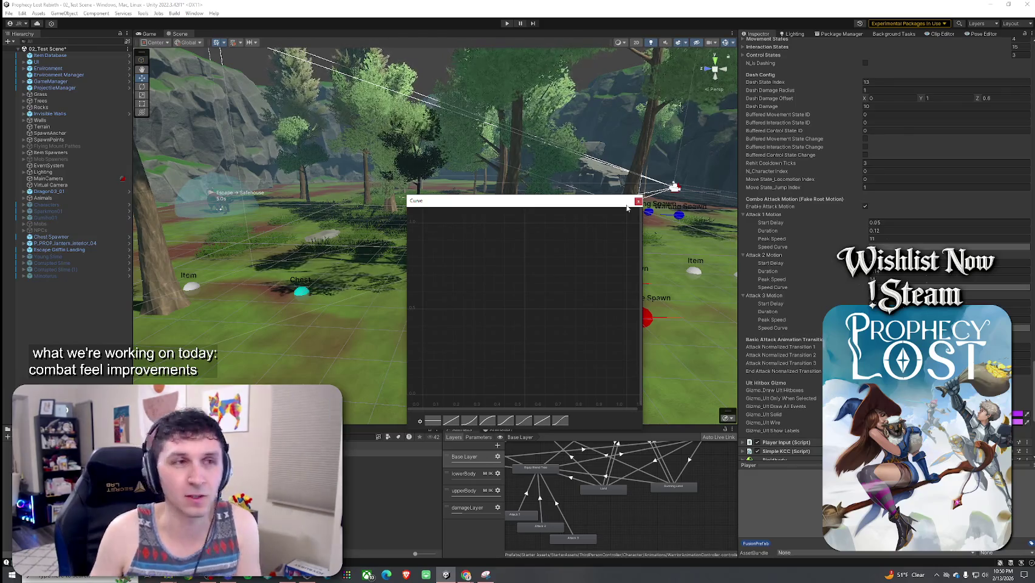
- Close the curve editor, save the scene, and briefly open and close Attack 1's Speed Curve
click(637, 201)
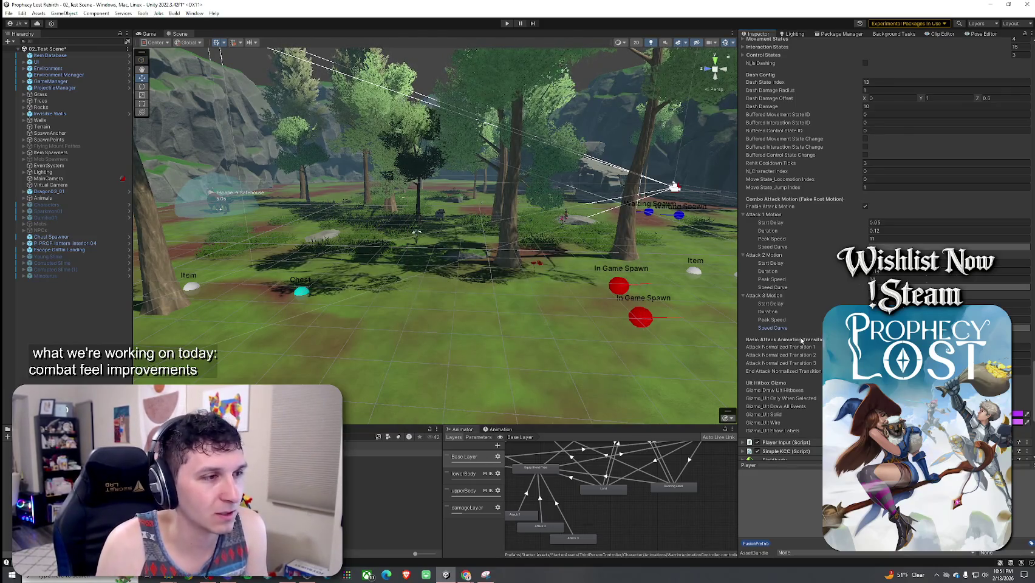
click(23, 13)
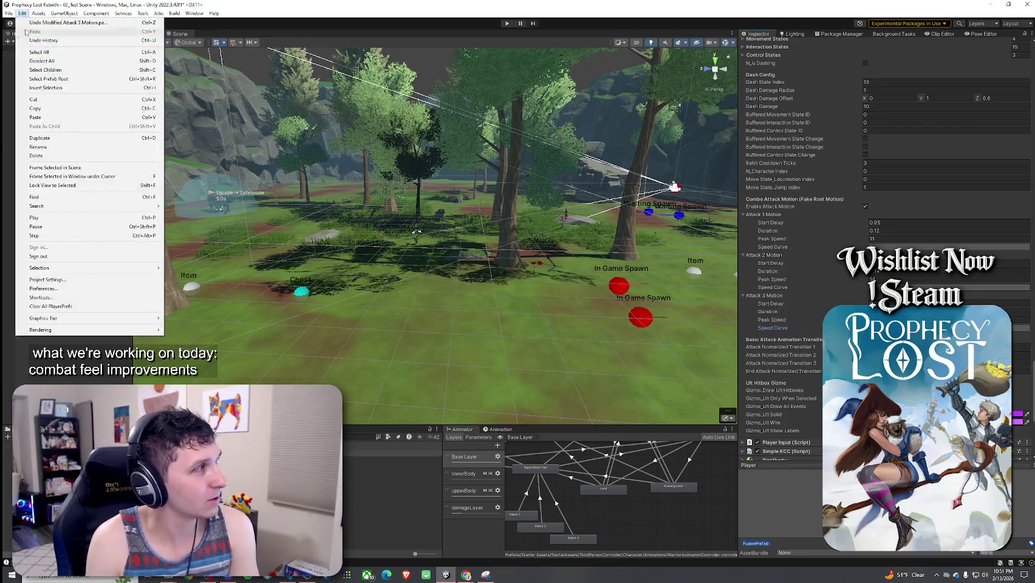
click(25, 53)
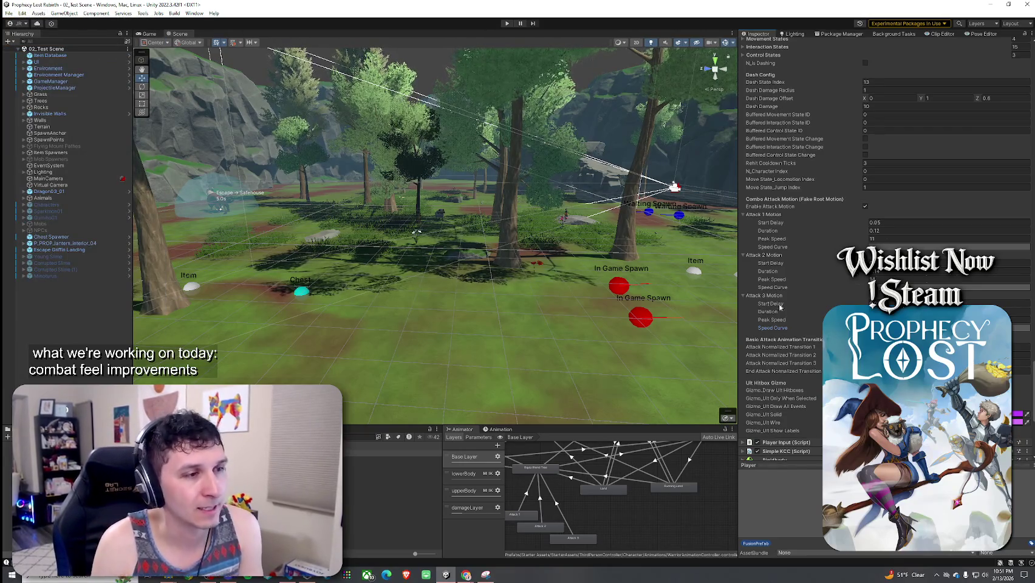
click(948, 246)
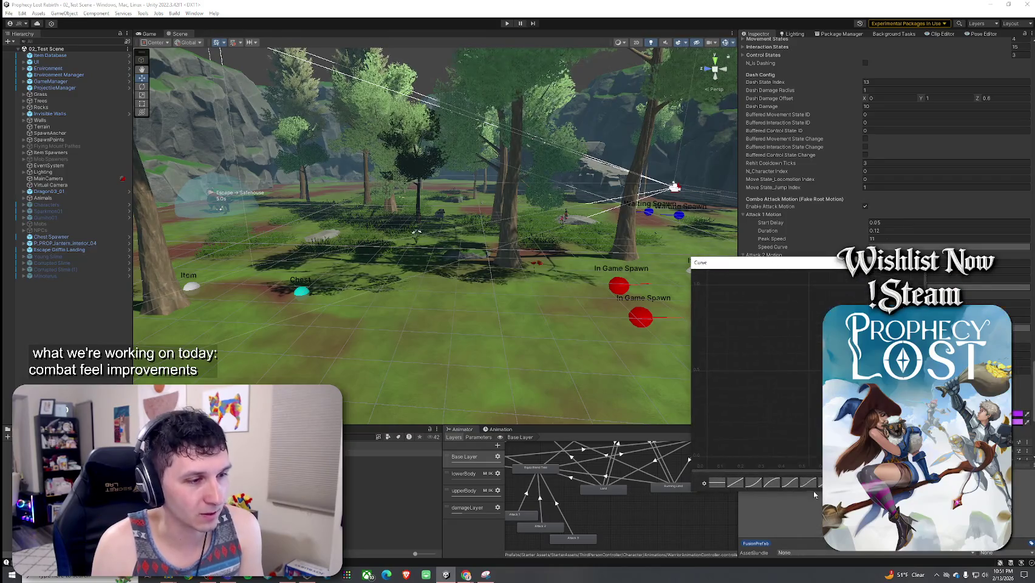
click(553, 289)
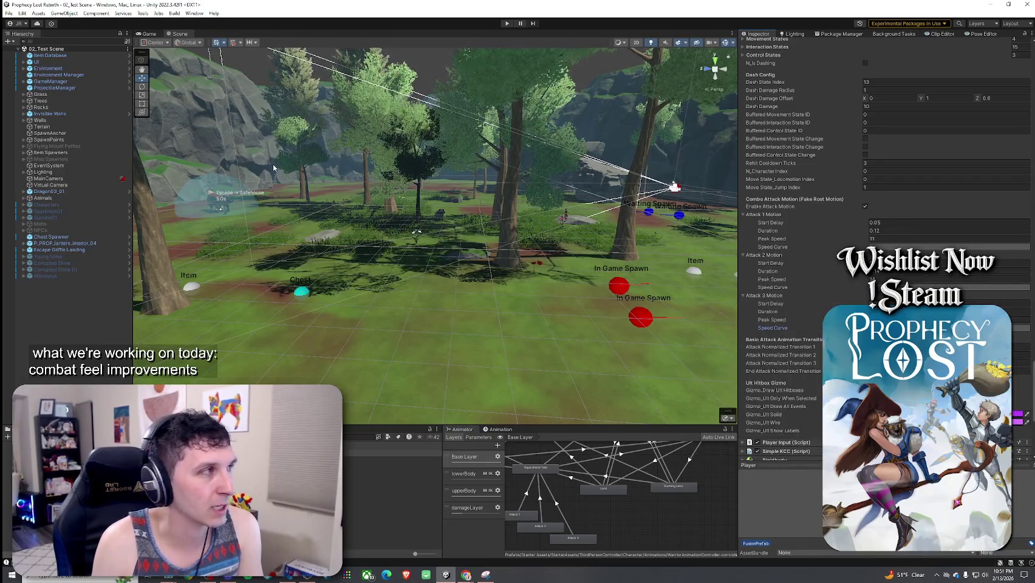
click(8, 13)
- Enter Play mode again and start a game session from the Prophecy Lost title screen
click(25, 79)
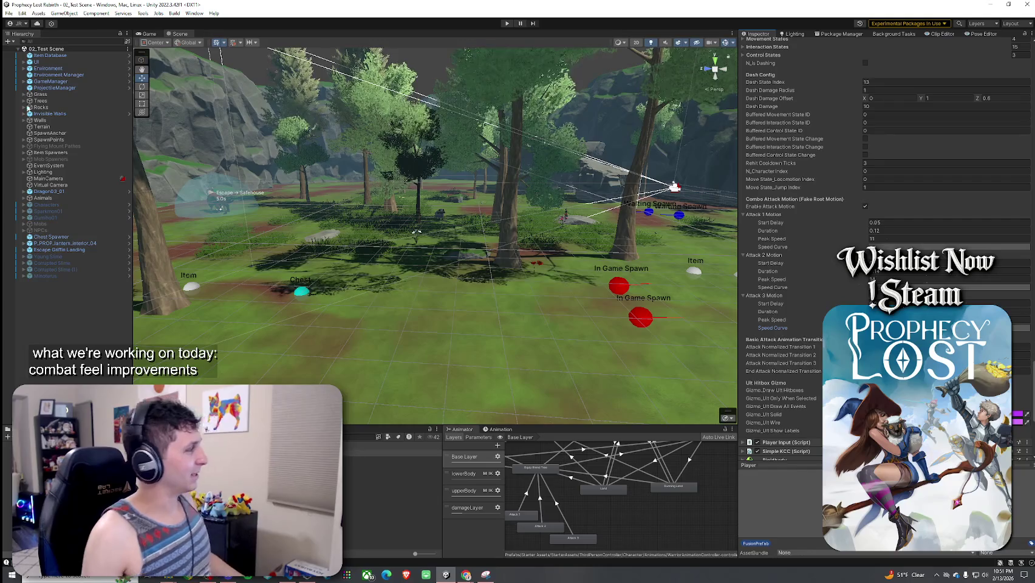
click(8, 13)
click(161, 4)
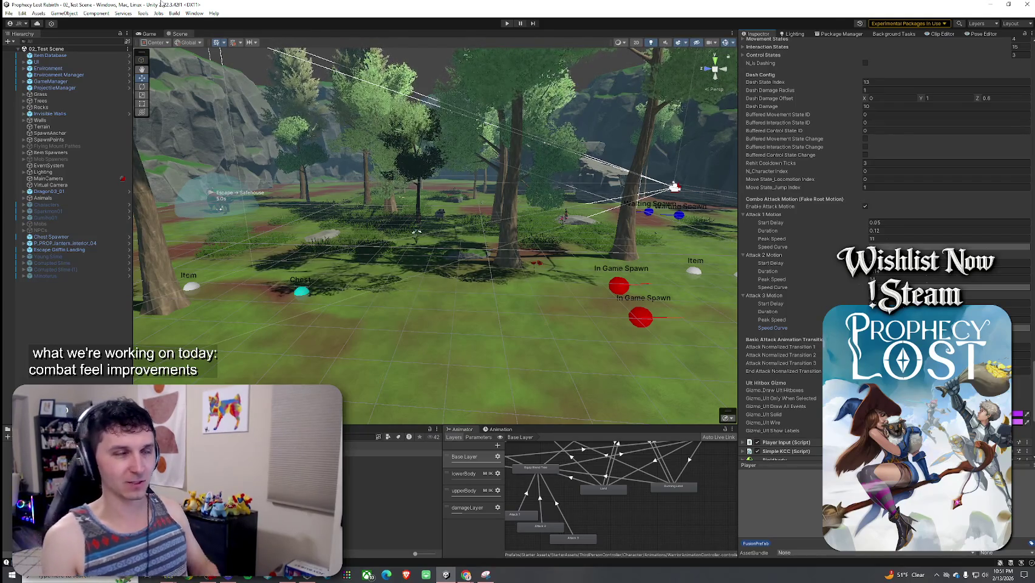
click(505, 23)
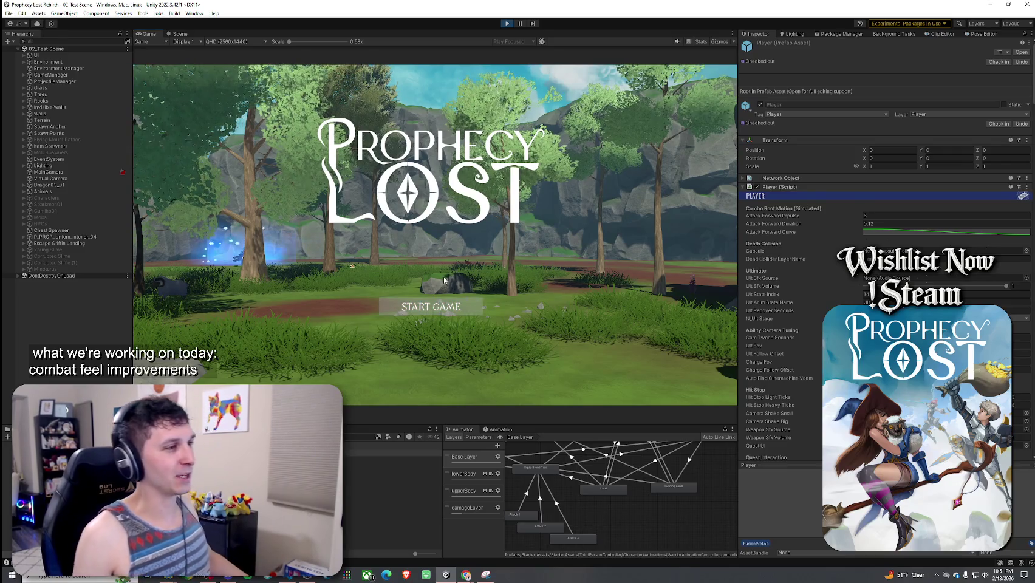
click(436, 310)
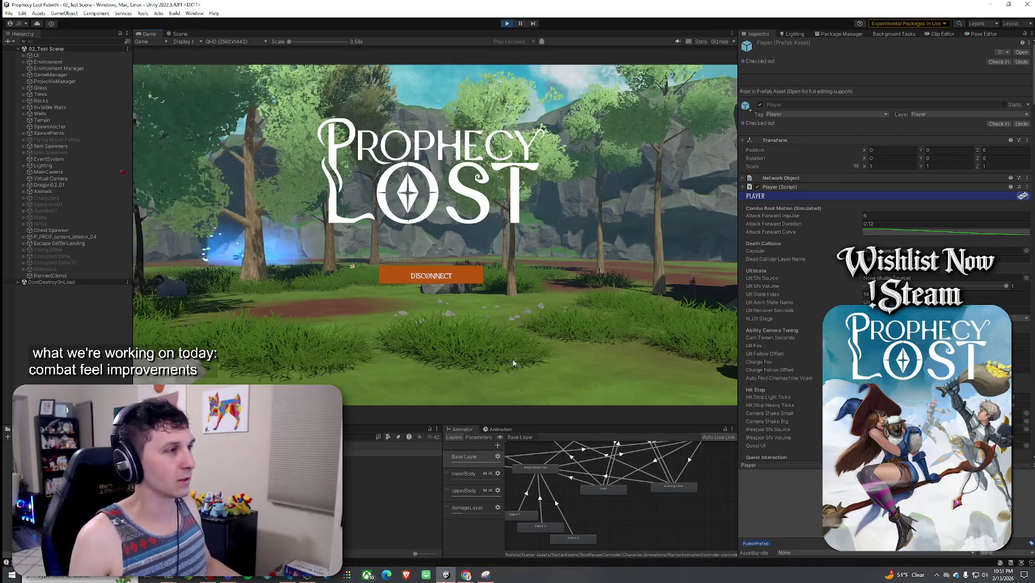
- Run the character through the level, inspect Environment Manager and GameManager, then stop the playtest
key(w)
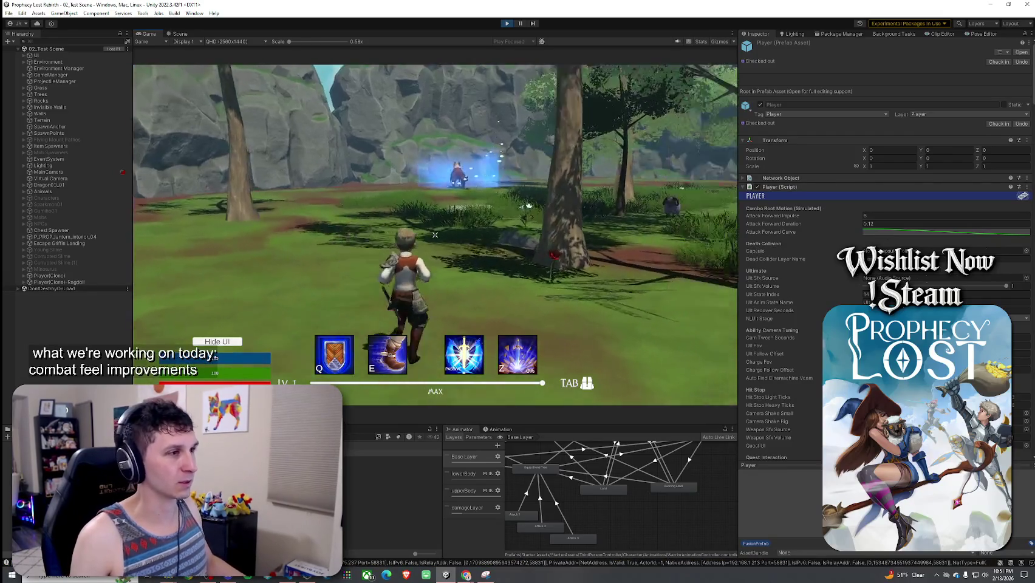
key(w)
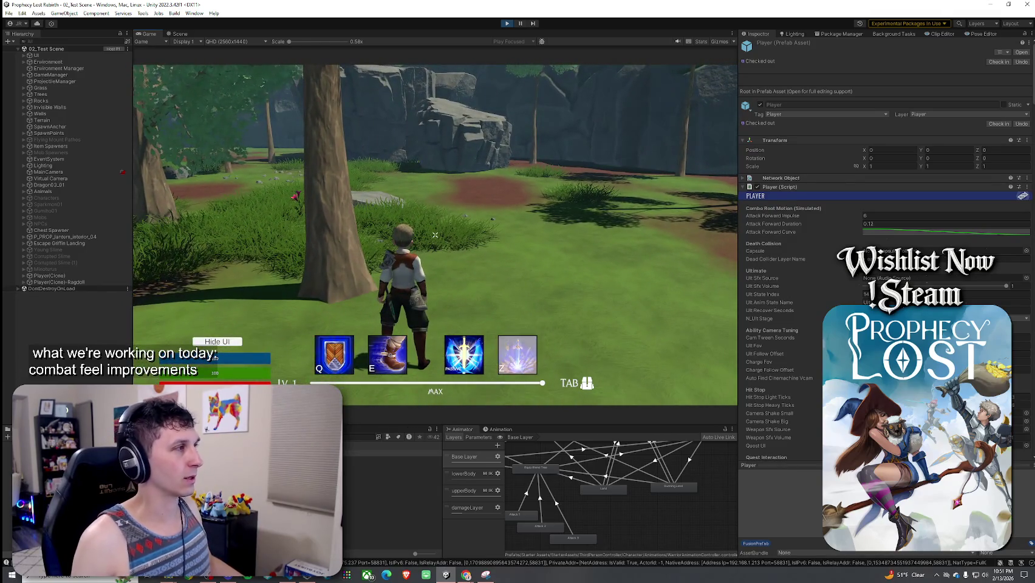
click(58, 69)
click(60, 76)
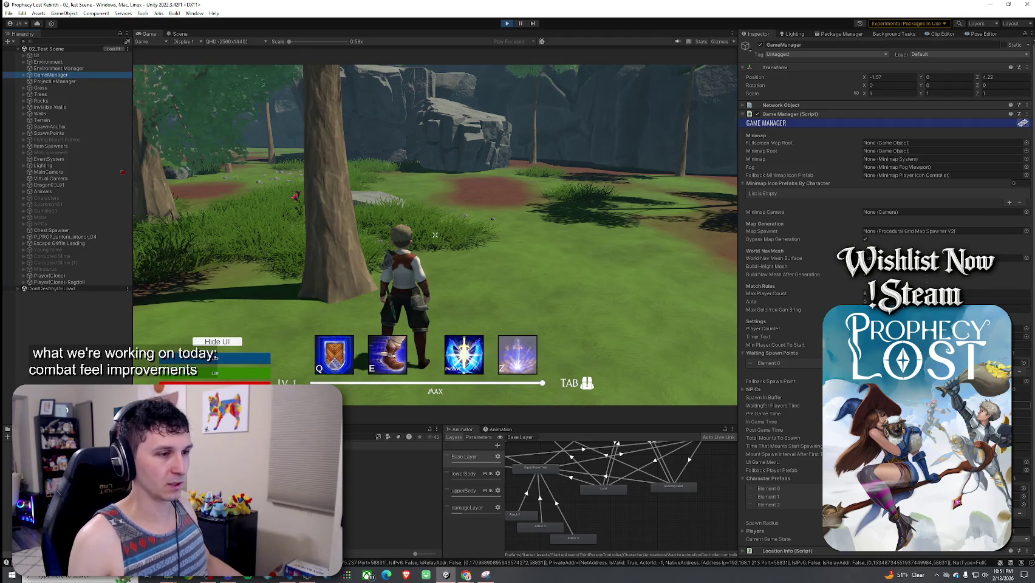
click(507, 23)
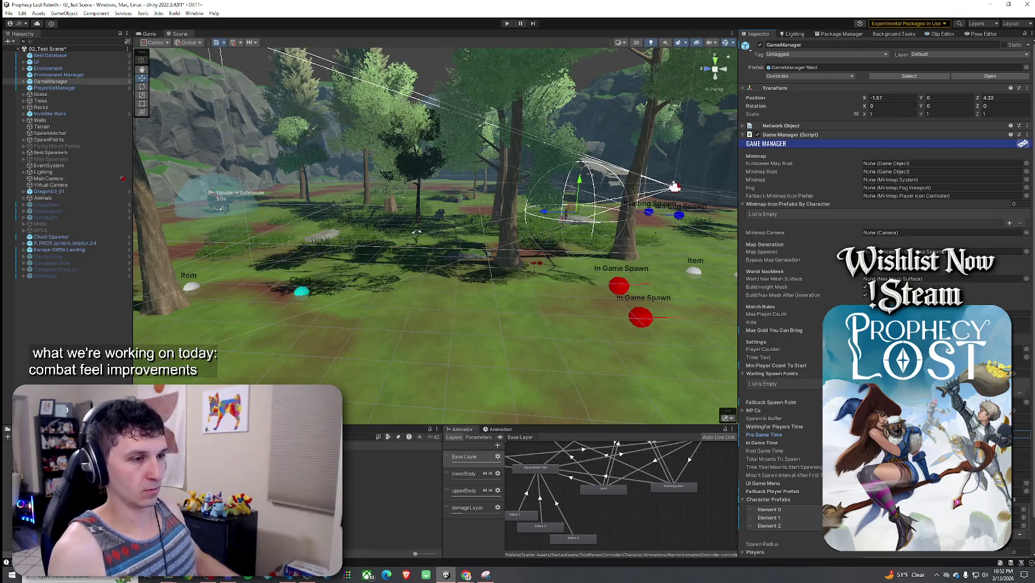
- Save the scene, re-enter Play mode with Ctrl+P, and start a match from the title screen
key(ctrl+s)
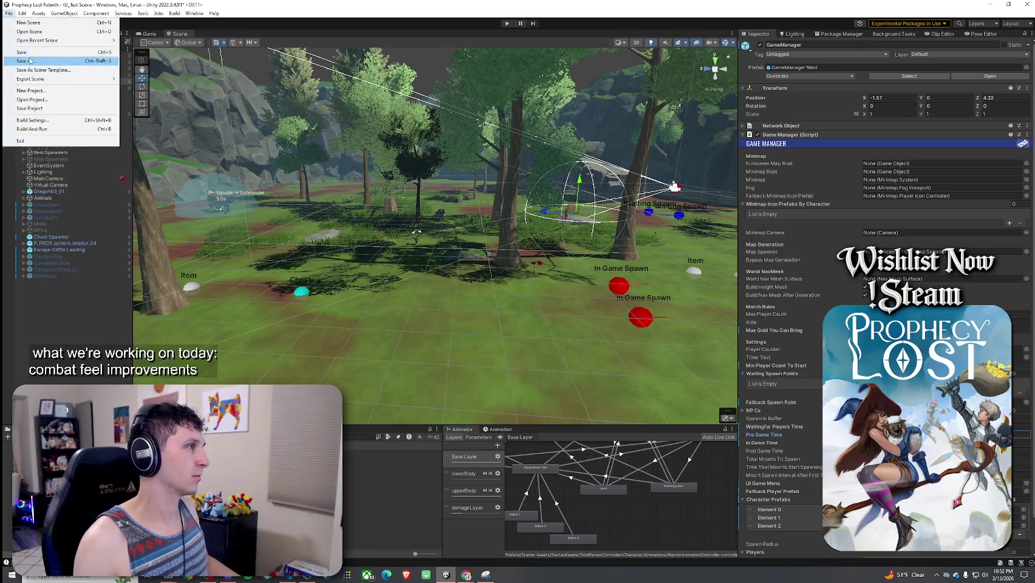
key(ctrl+p)
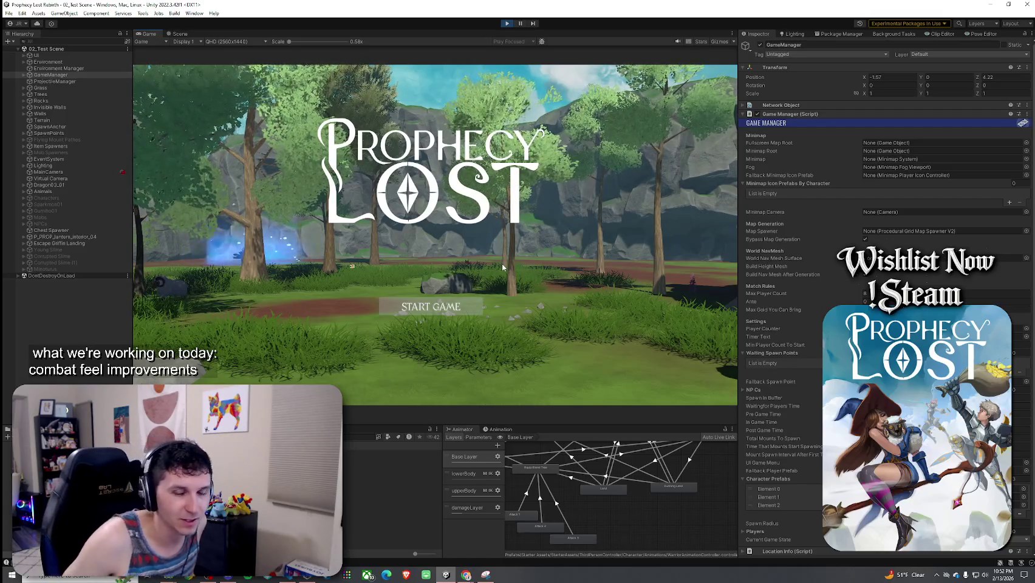
click(431, 307)
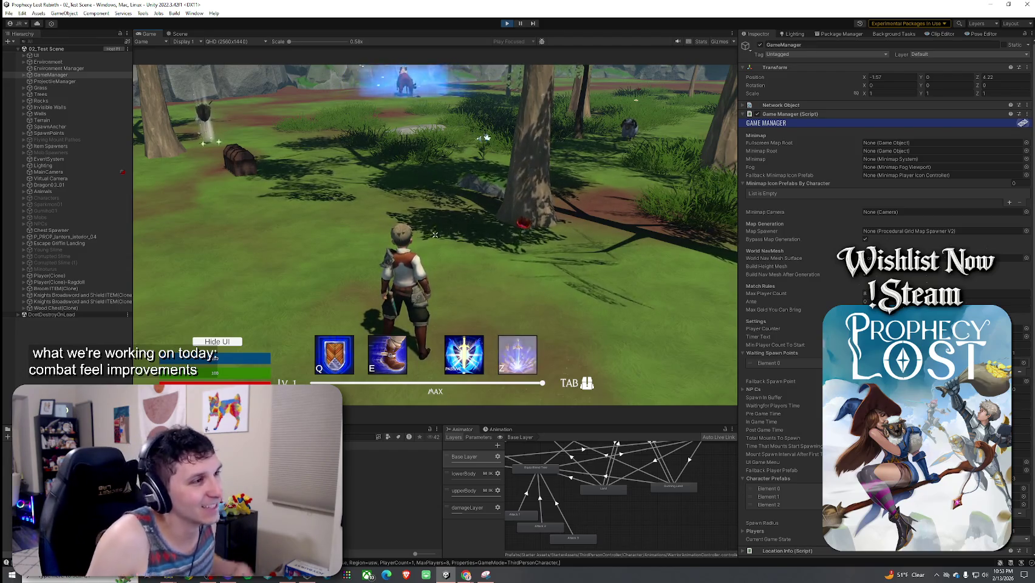
- Run the character to the wooden chest and break it open with a sword attack
mouse_move(435, 235)
key(w)
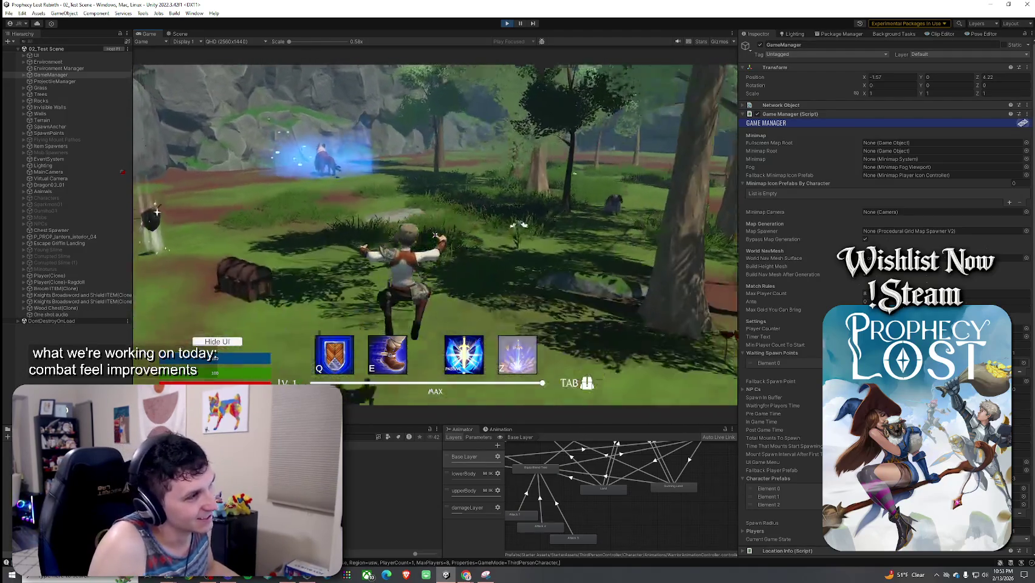
click(434, 235)
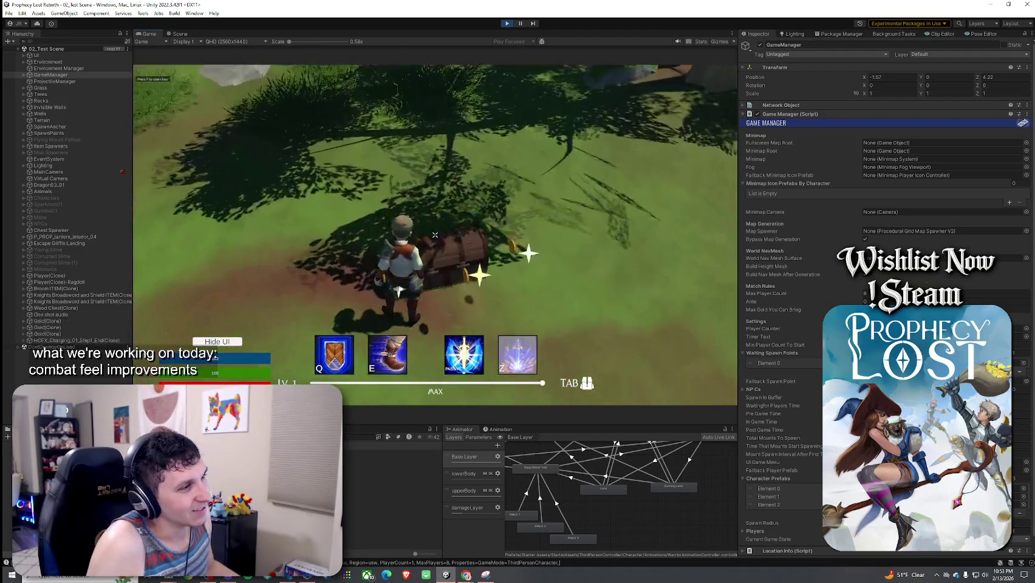
- Walk through the forest, dash, and chain several sword combo slashes onto the rock ledge
mouse_move(435, 235)
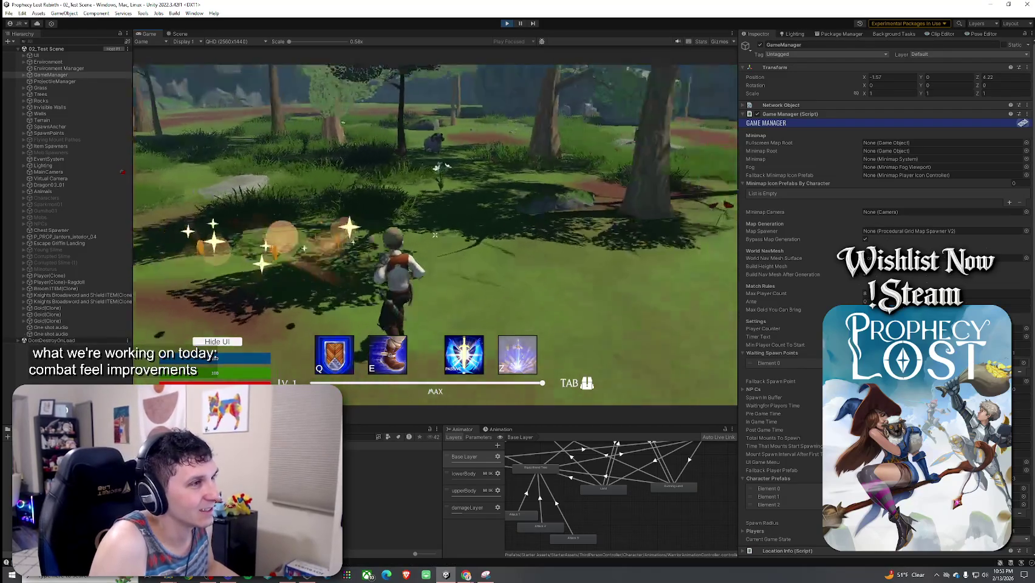
key(w)
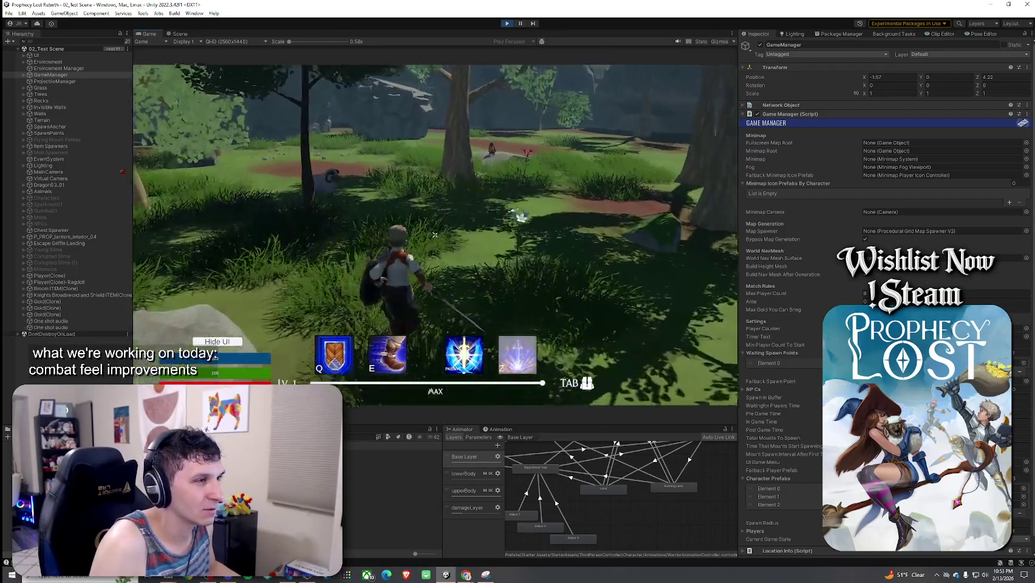
click(436, 235)
key(e)
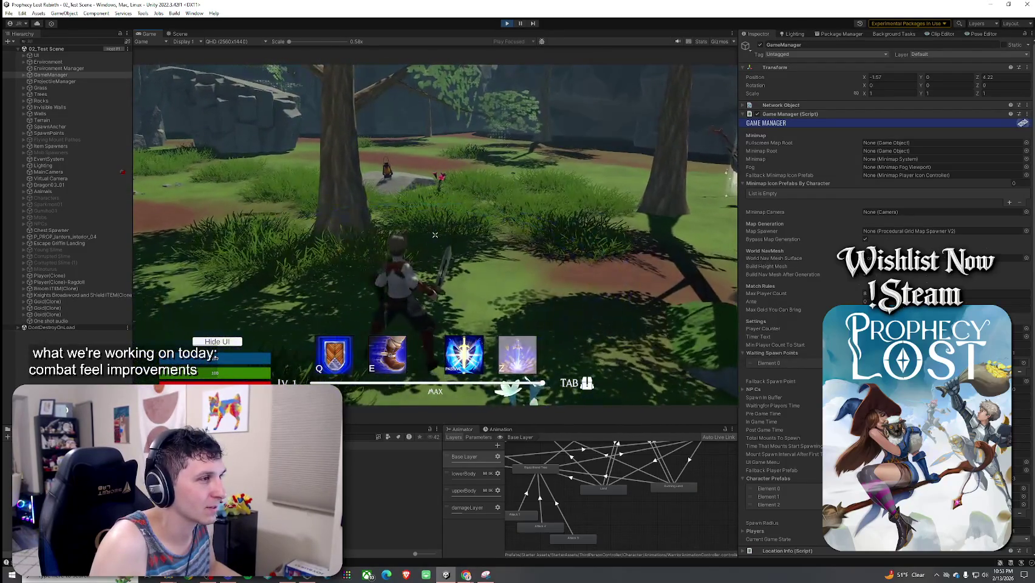
click(435, 235)
click(435, 234)
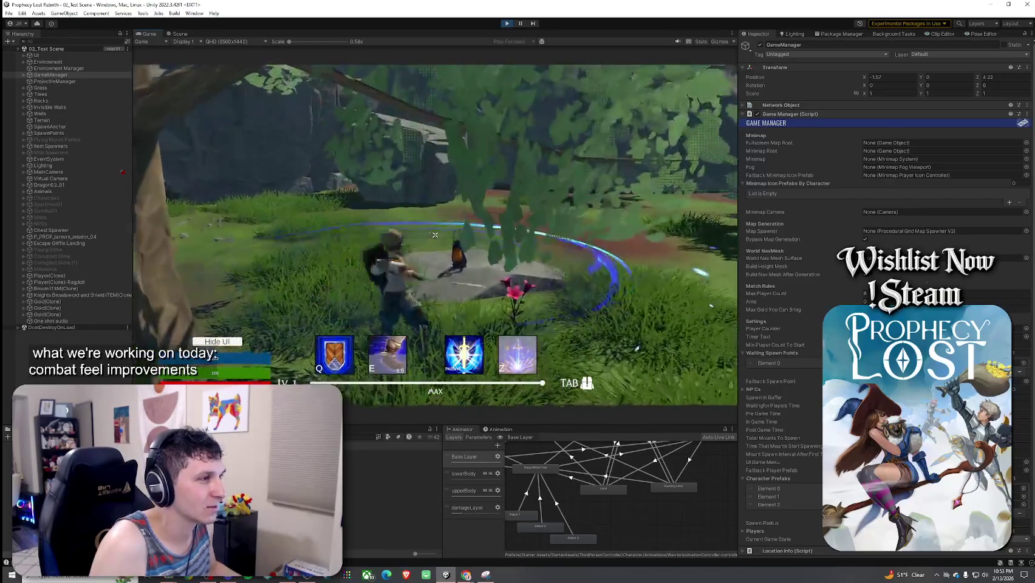
click(435, 235)
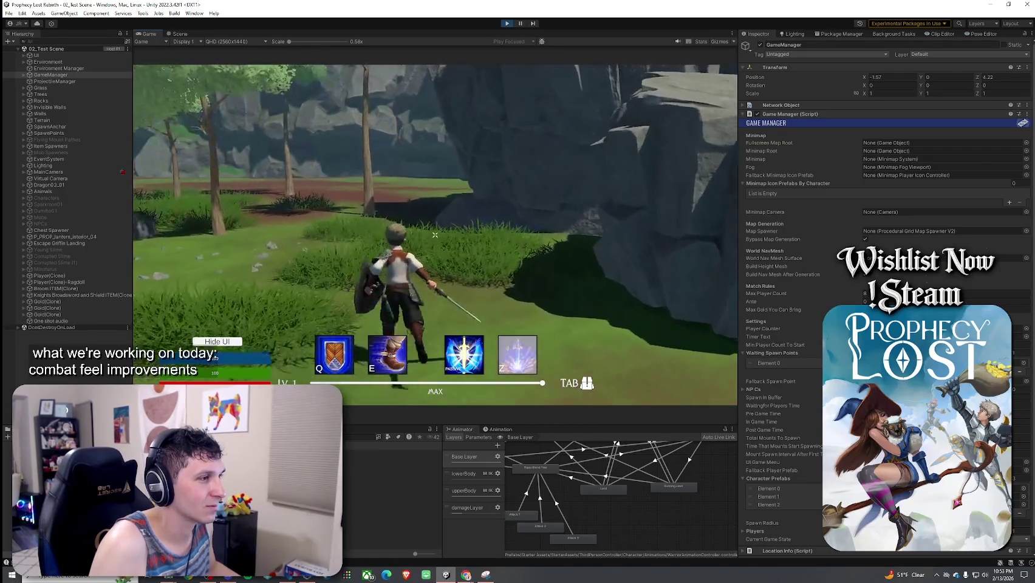
click(435, 235)
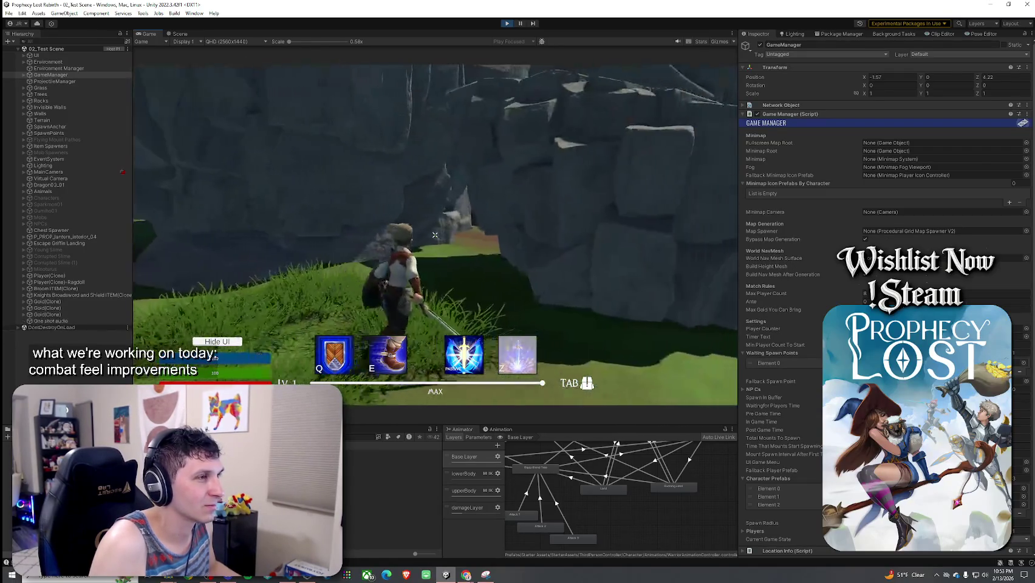
click(435, 234)
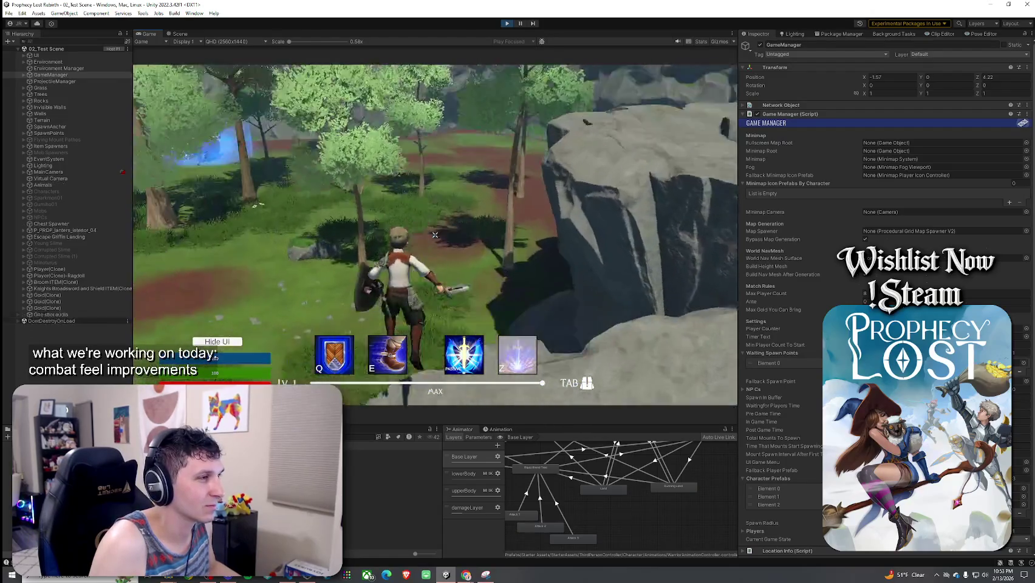
click(436, 234)
- Dash toward the trees and start a new combo with an overhead swing on the slope
key(e)
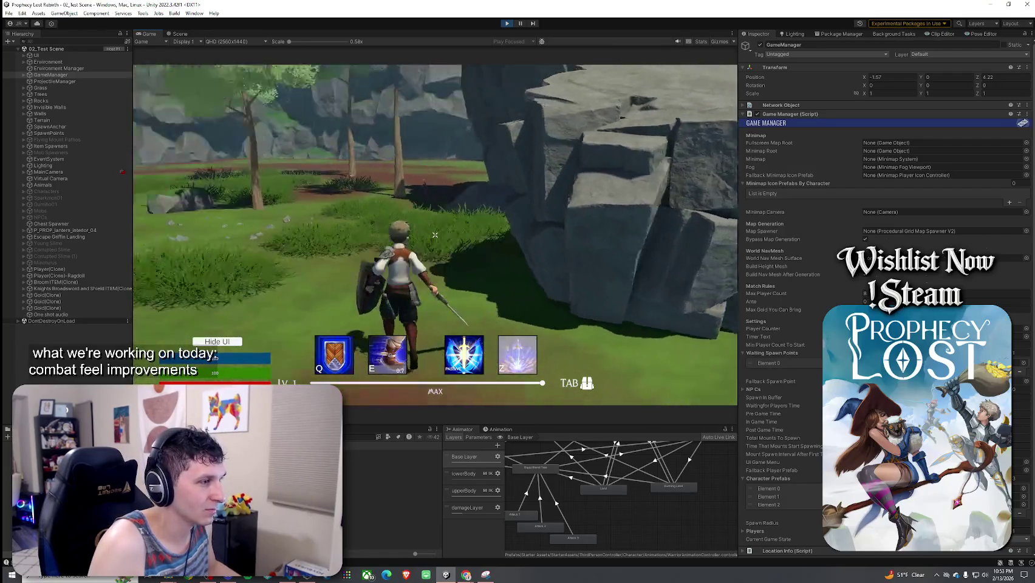
key(e)
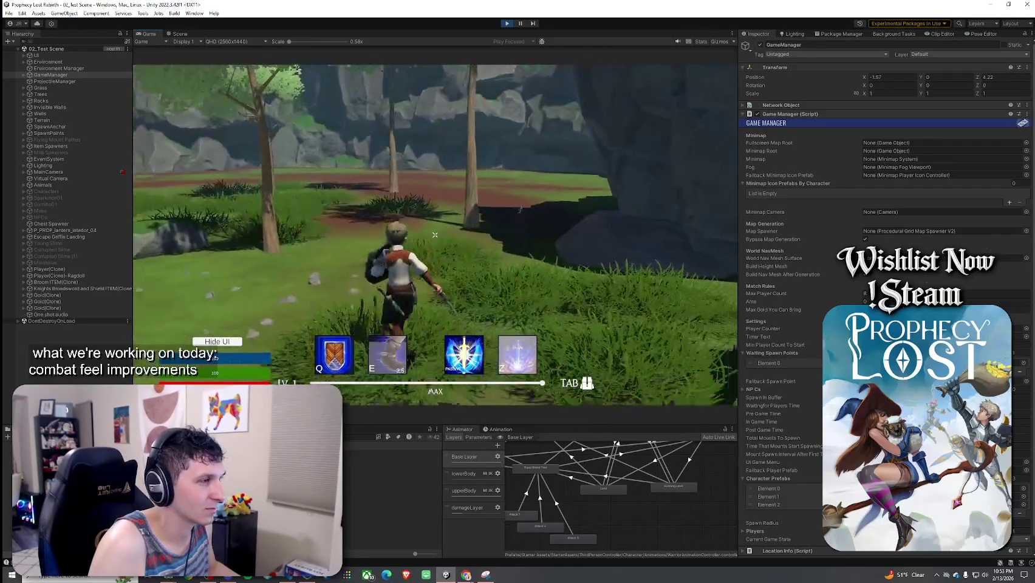
click(436, 234)
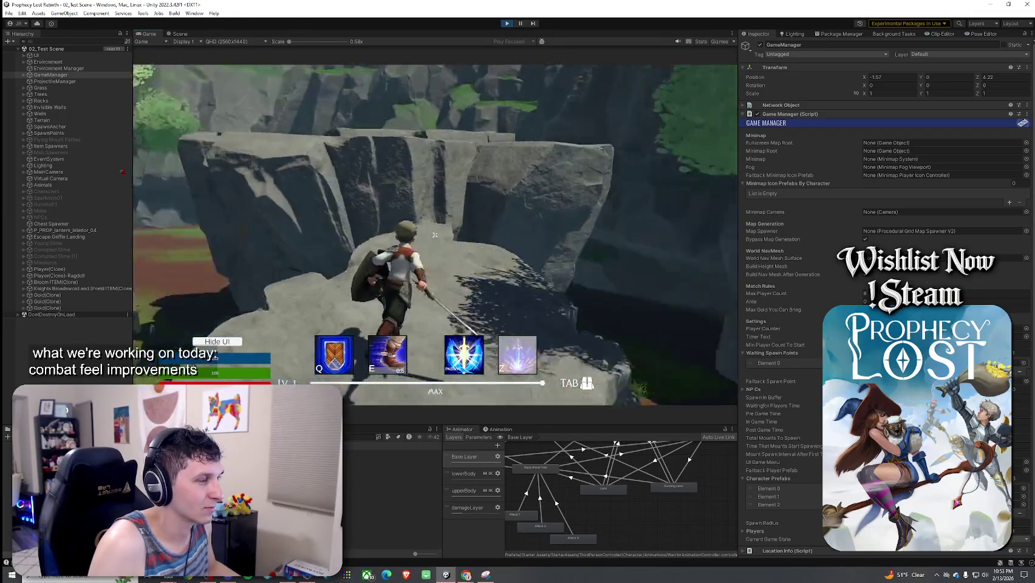
click(435, 234)
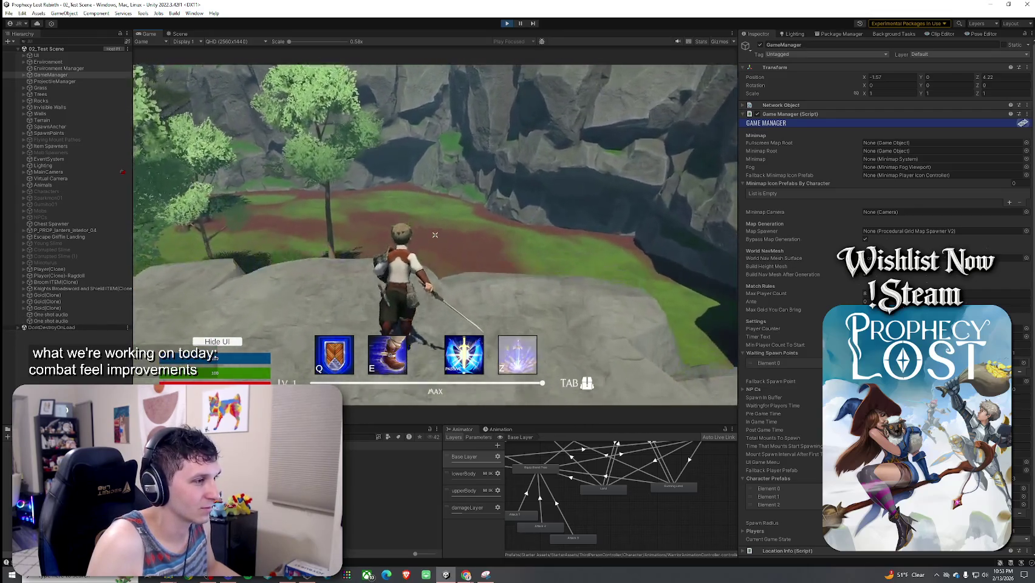
click(434, 235)
- Run across the clearing and stone platform, then test a dash into a spinning blue slash
key(w)
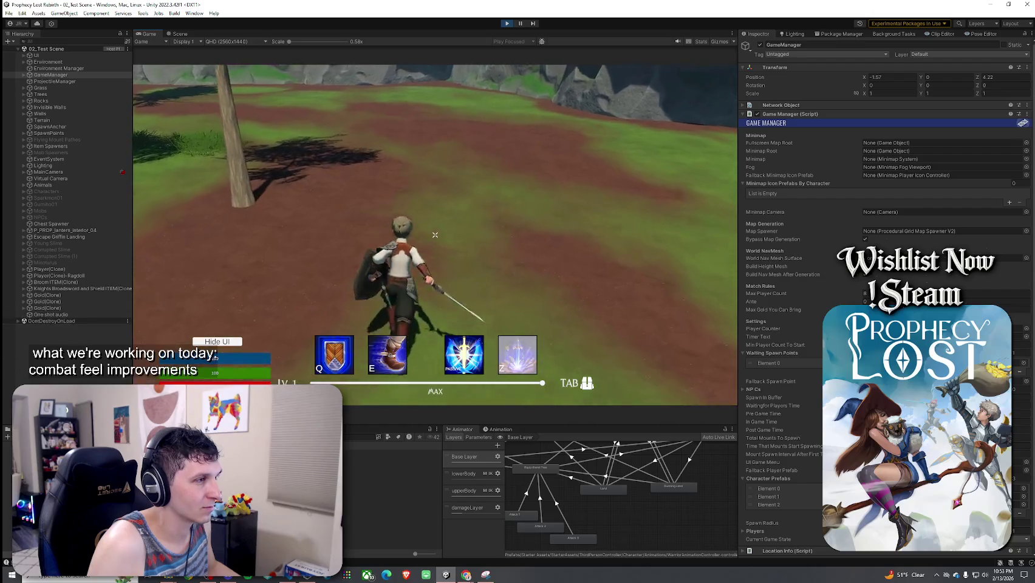
key(w)
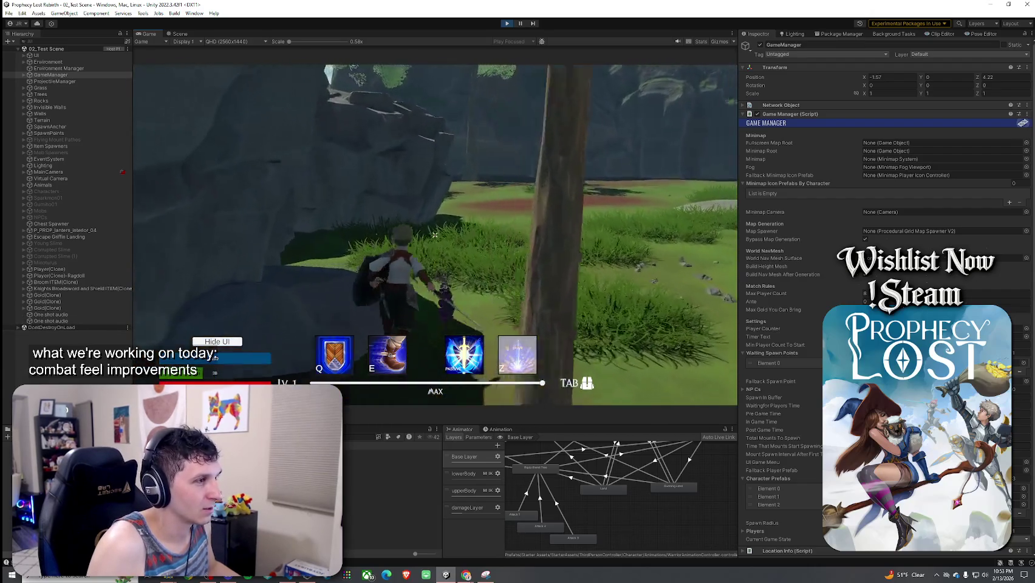
key(w)
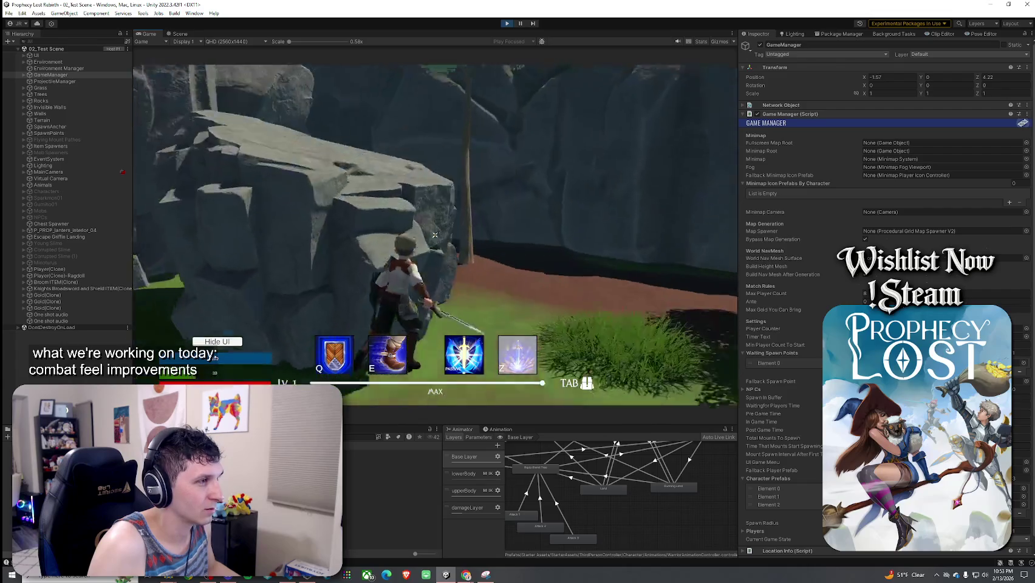
key(w)
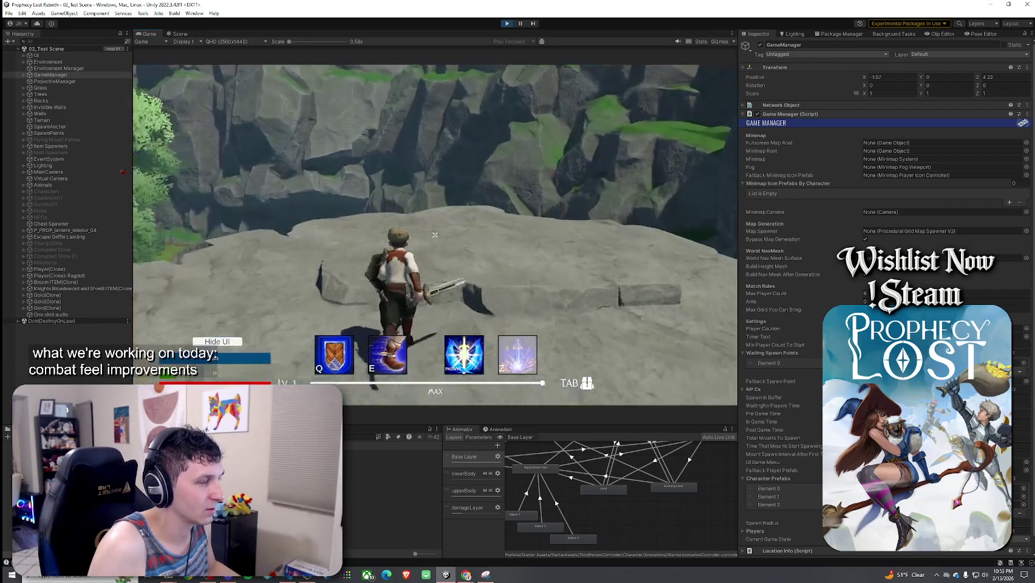
key(w)
click(435, 235)
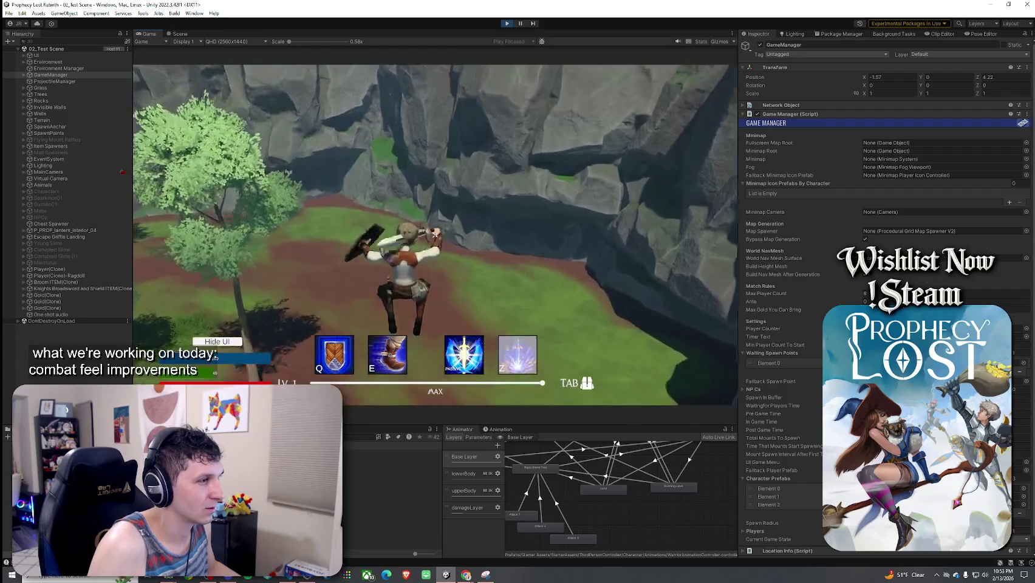
key(w)
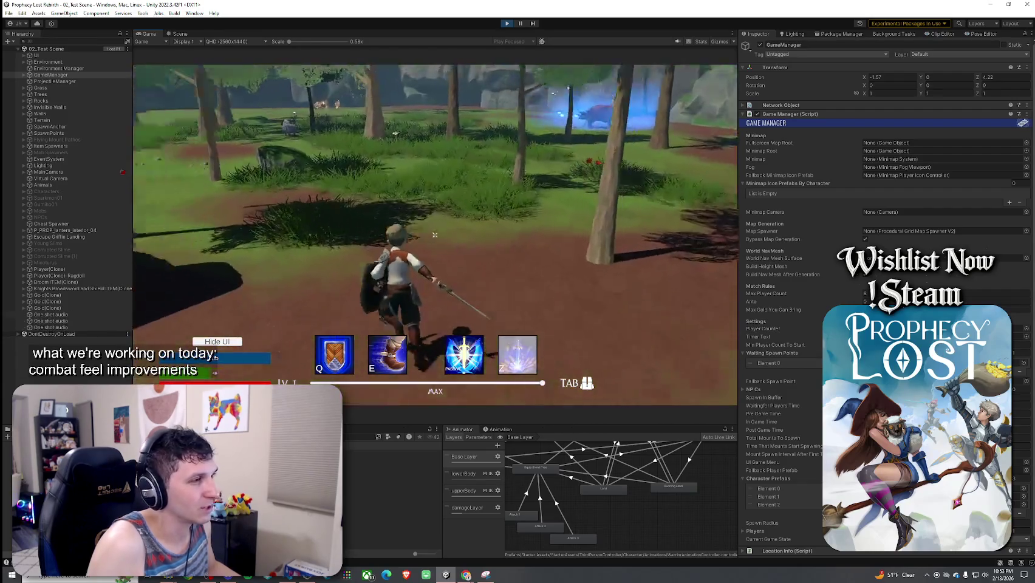
key(w)
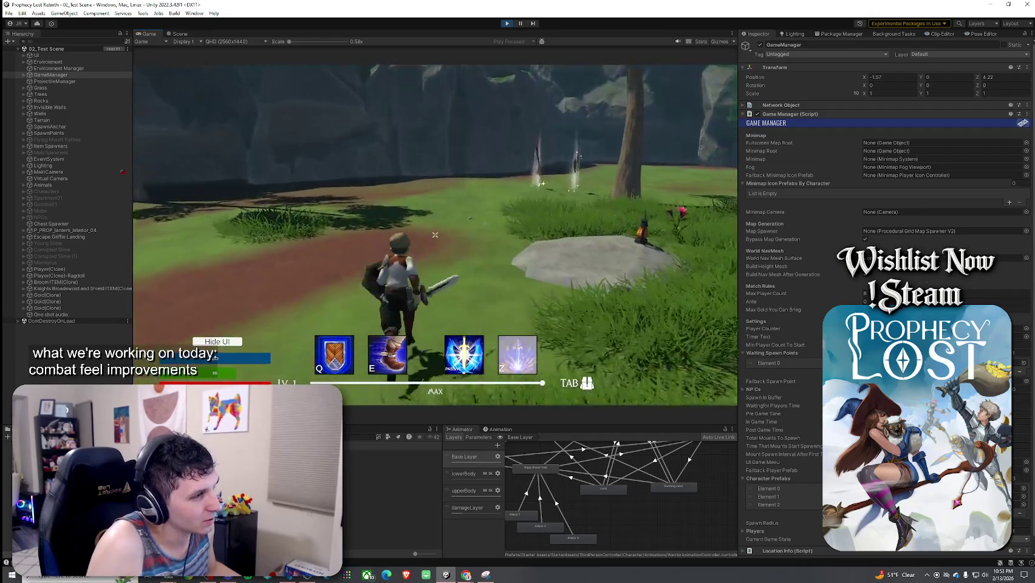
click(435, 235)
key(e)
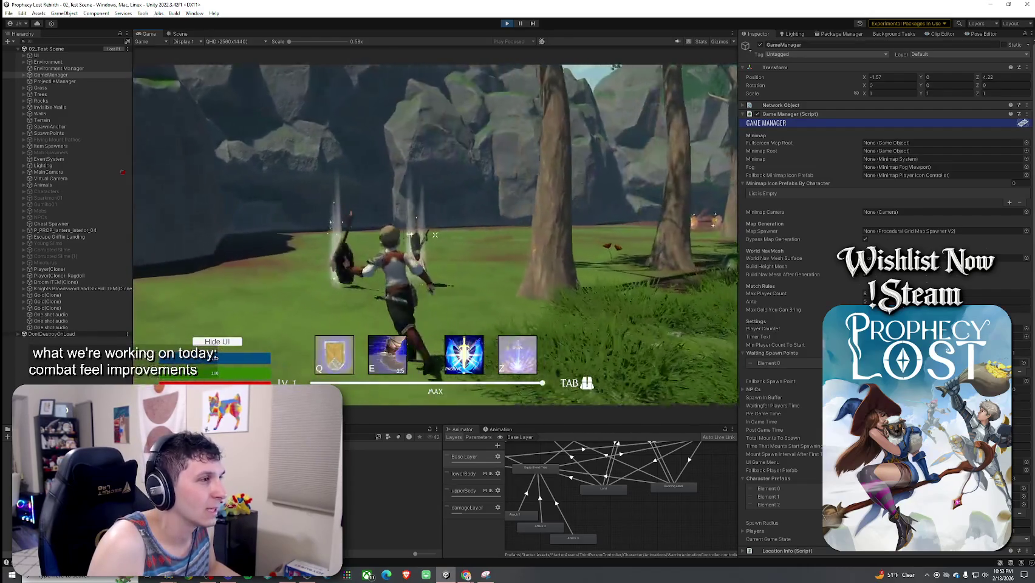
click(435, 234)
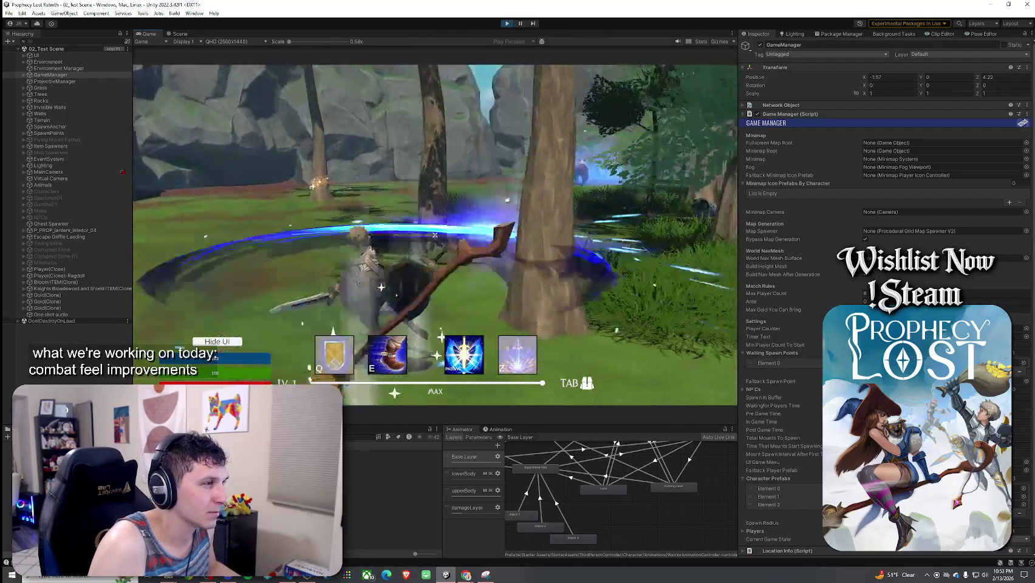
click(435, 234)
- Swing large combo slashes toward the cliff while moving with the shield raised
key(w)
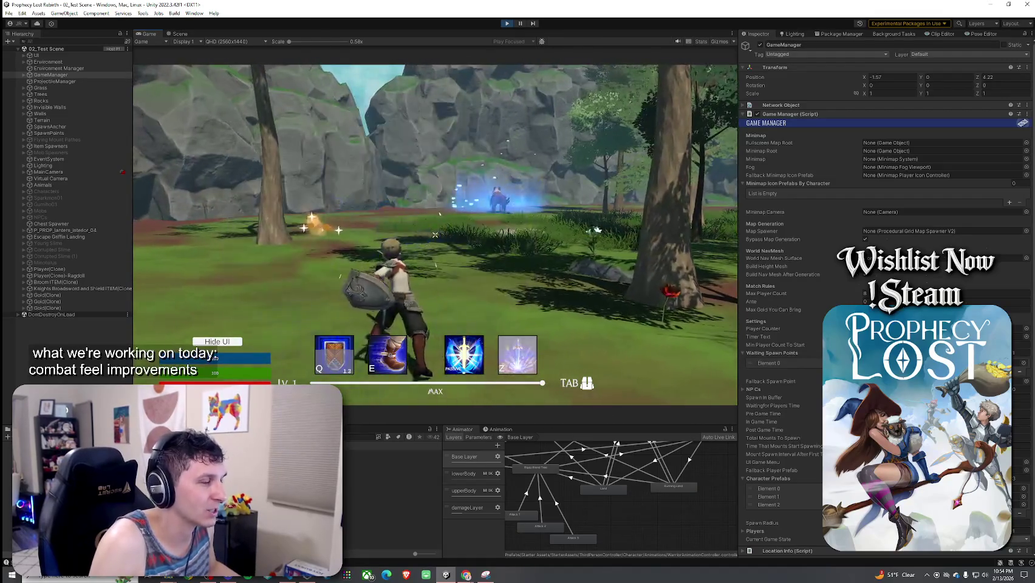
click(435, 235)
key(w)
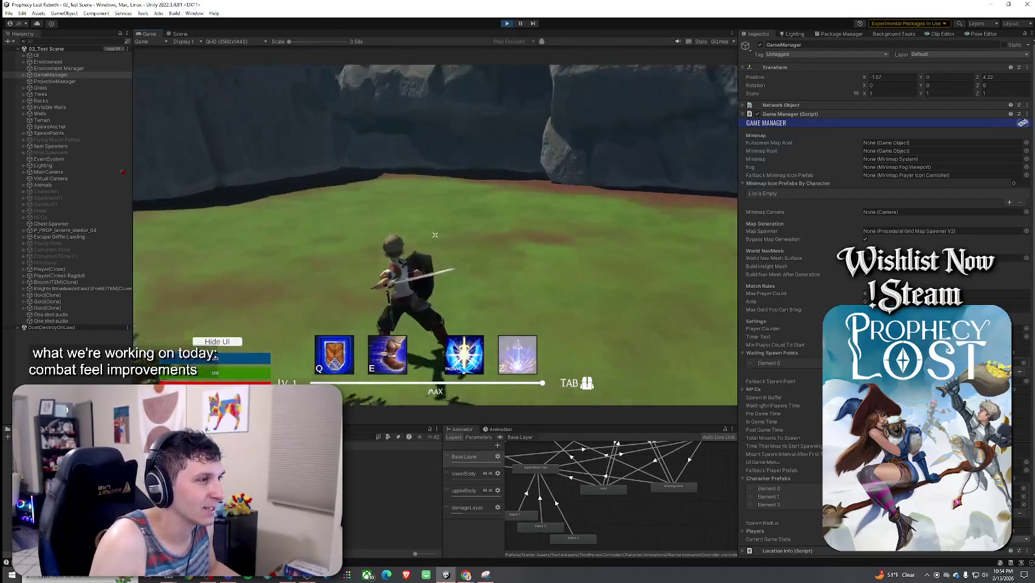
click(435, 235)
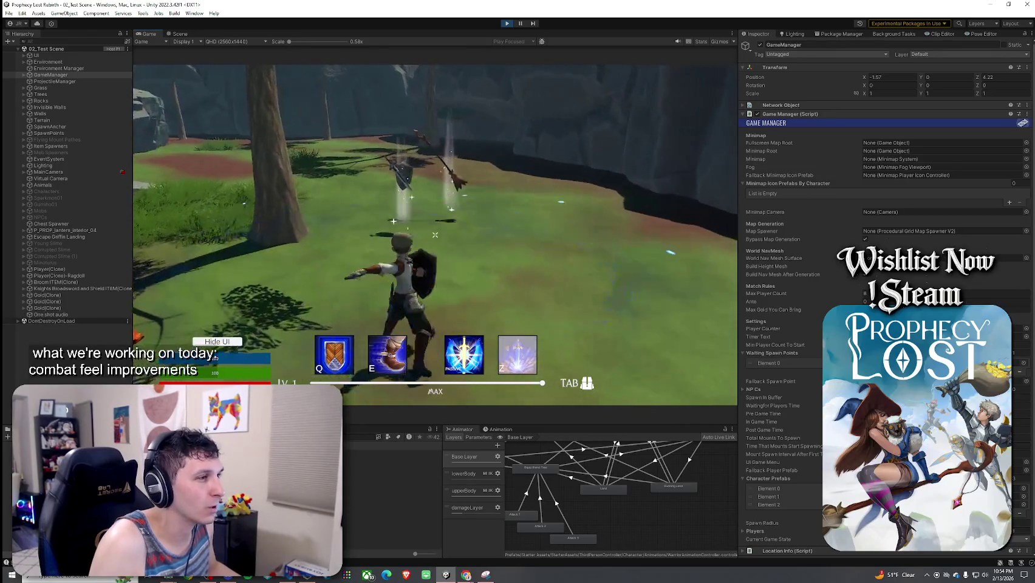
click(435, 235)
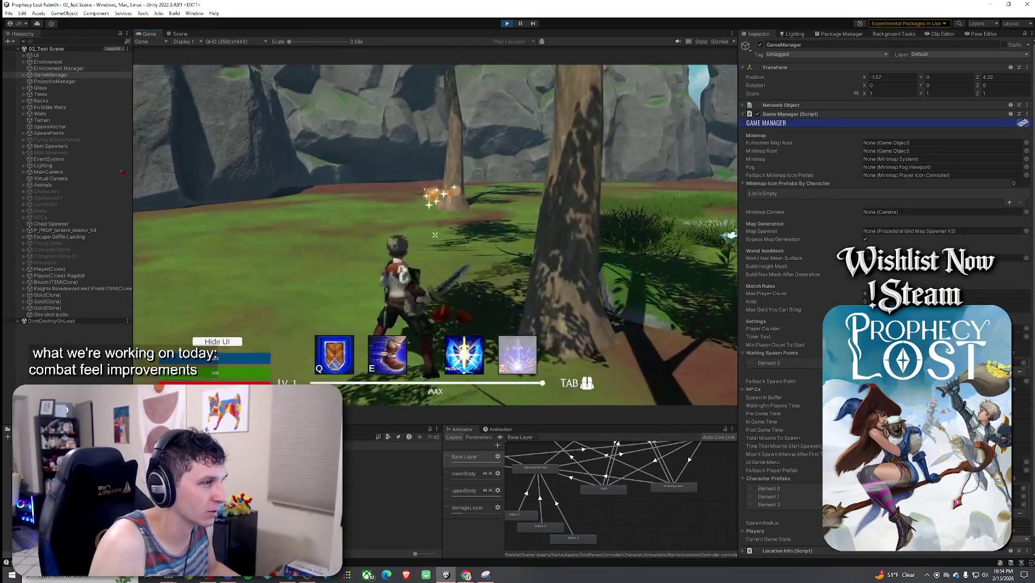
click(435, 235)
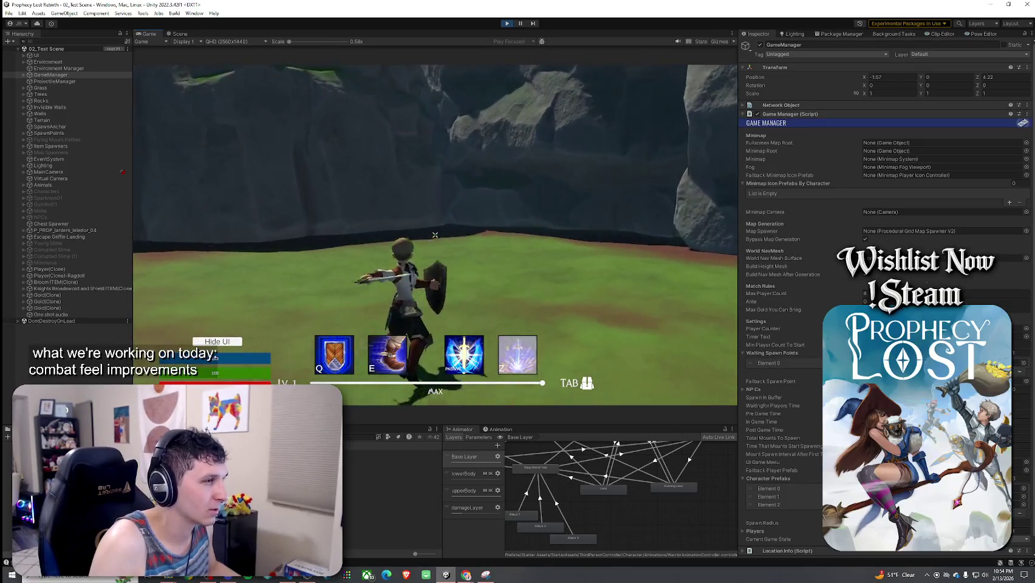
key(a)
- Chain a full sword combo ending in a spinning slash, then run to collect the gold coins
click(435, 235)
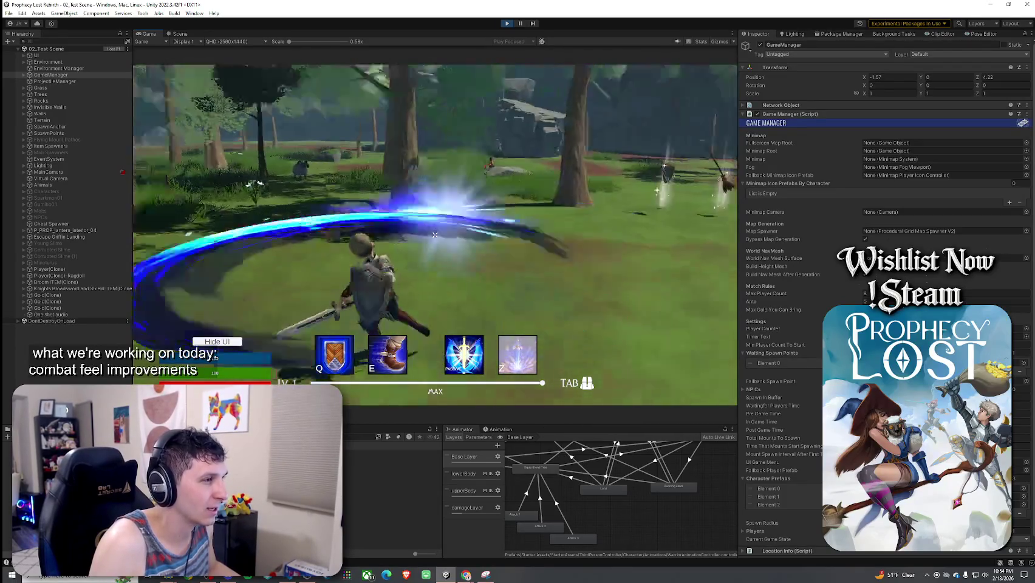
click(436, 234)
click(435, 235)
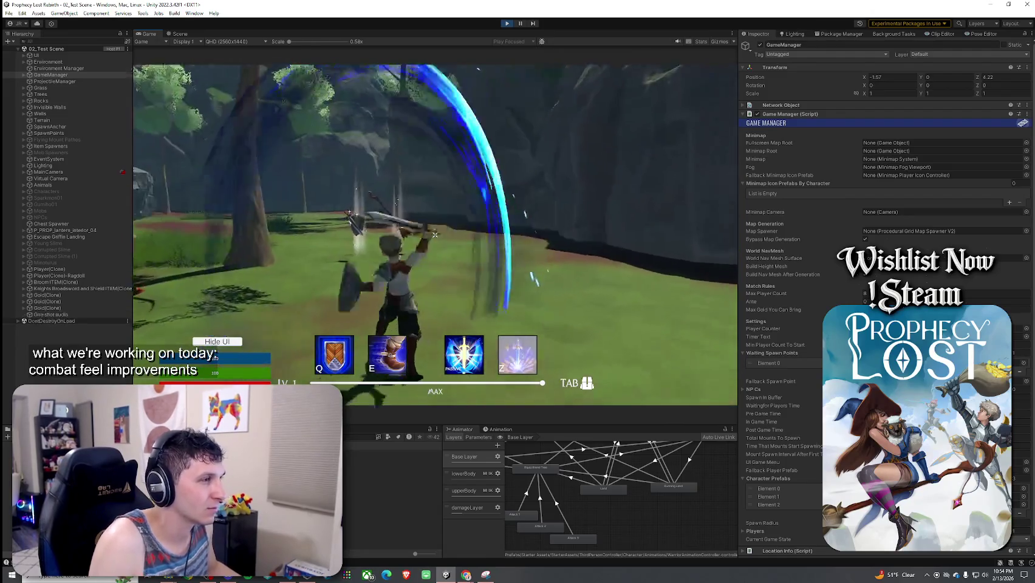
click(434, 235)
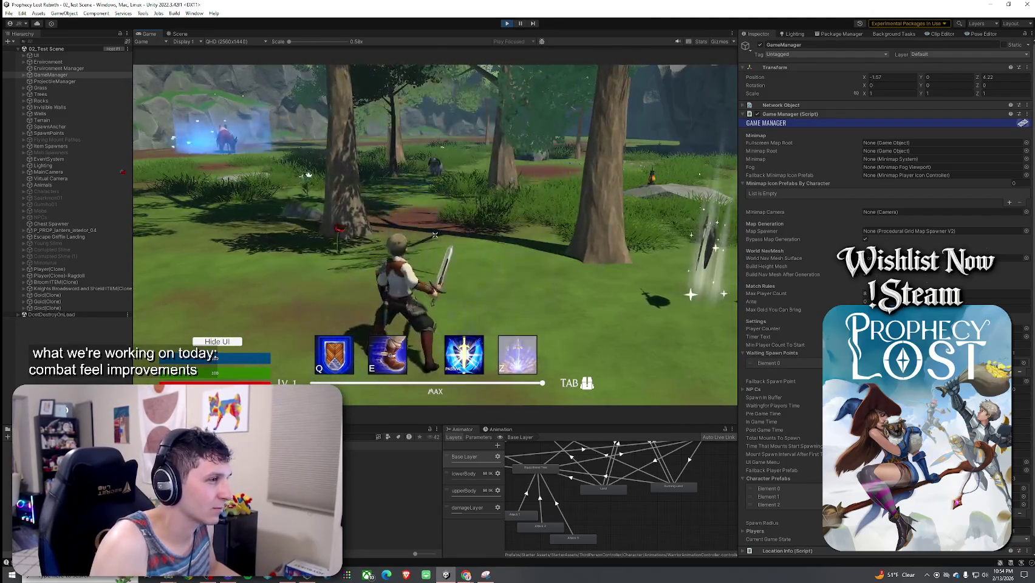
click(435, 234)
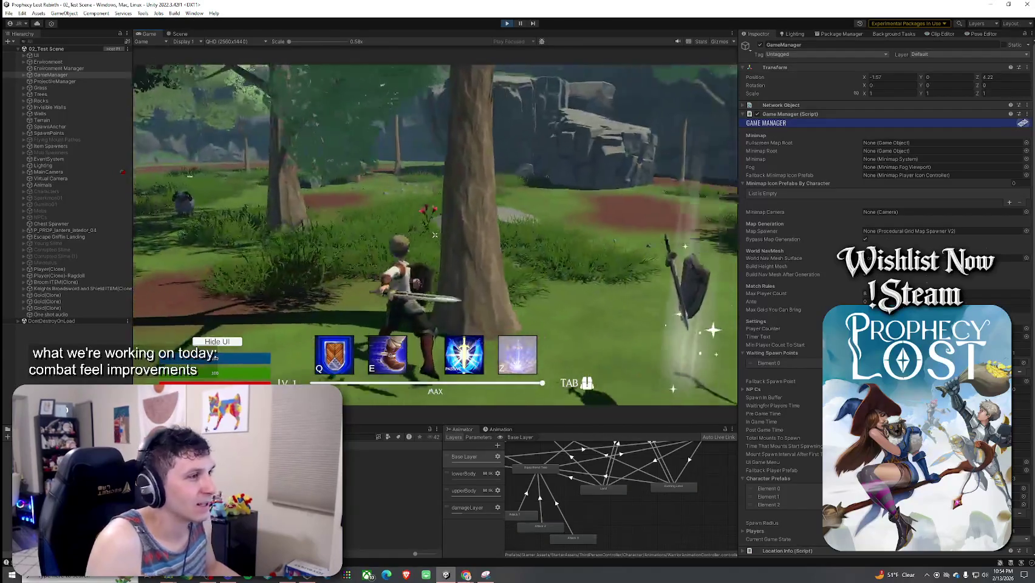
click(435, 234)
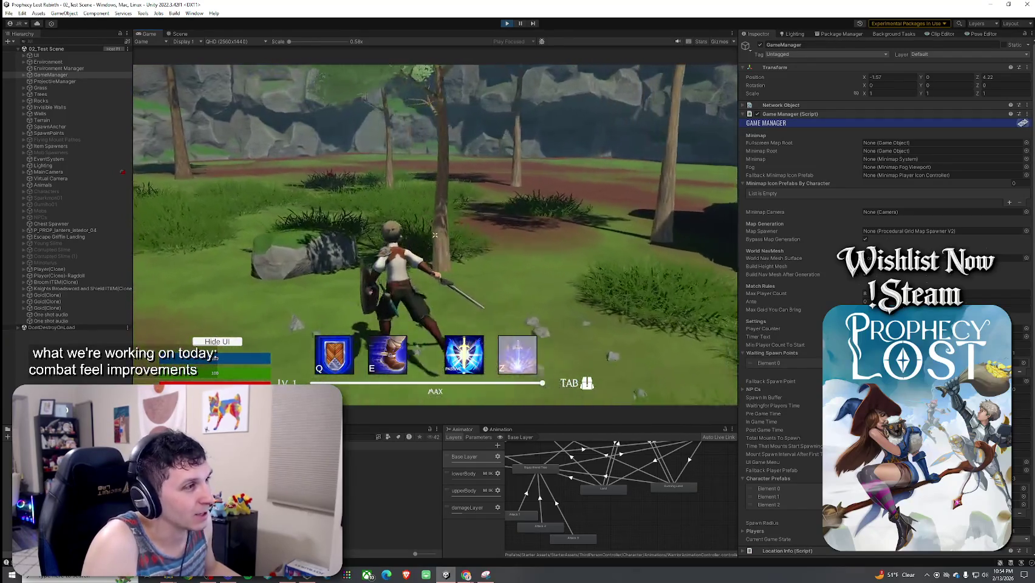
click(435, 234)
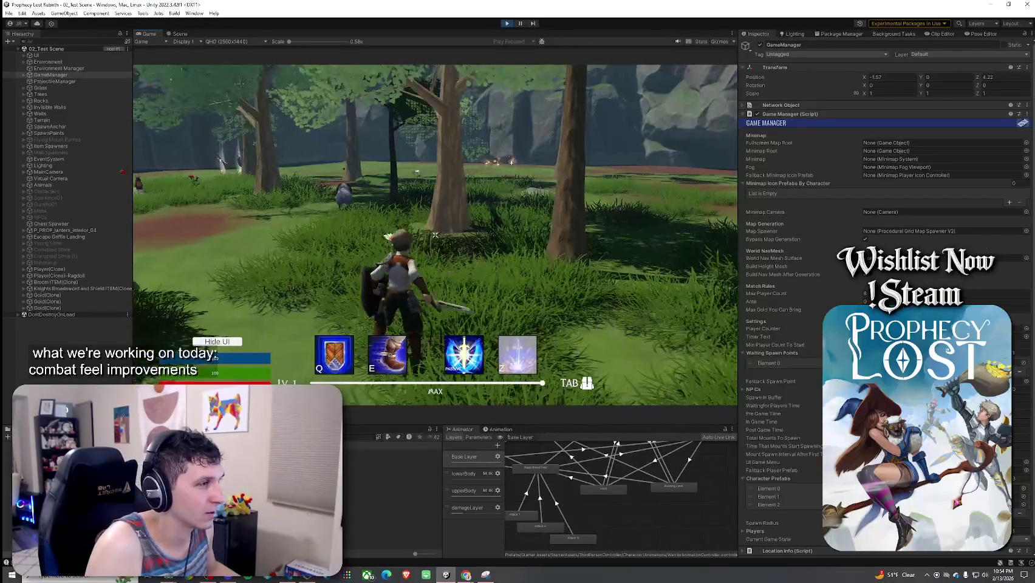
click(435, 234)
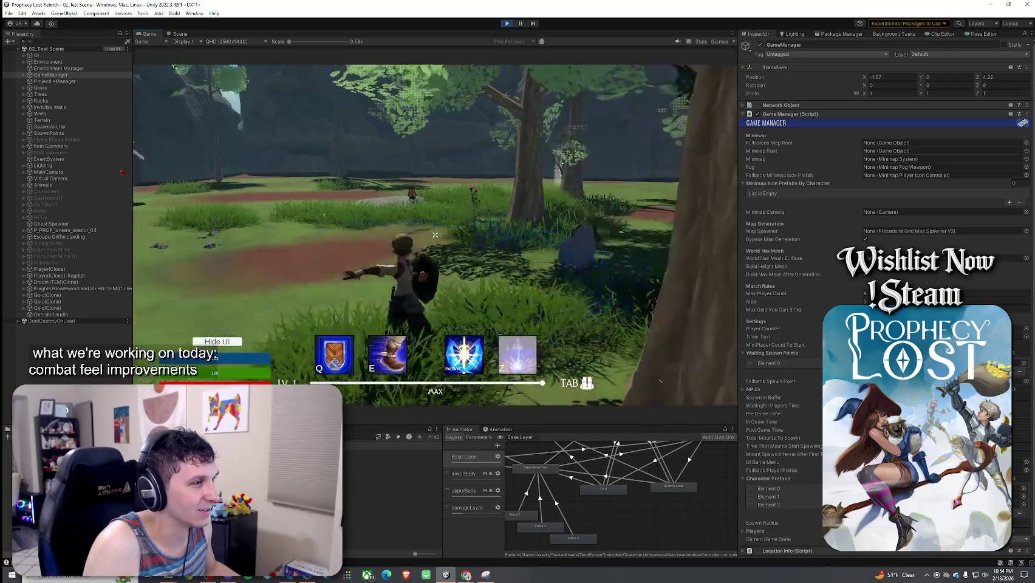
click(436, 235)
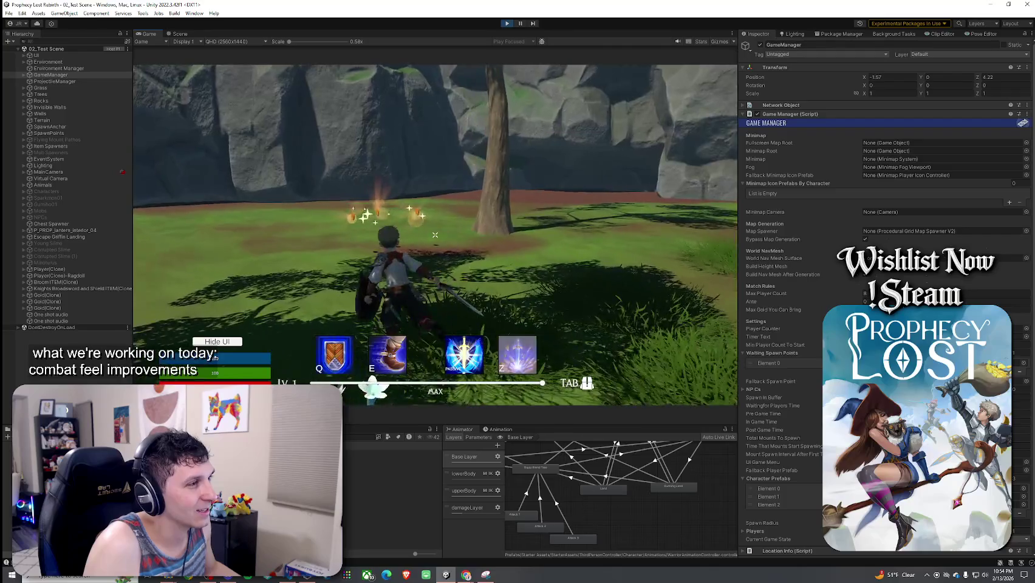
click(434, 235)
click(435, 234)
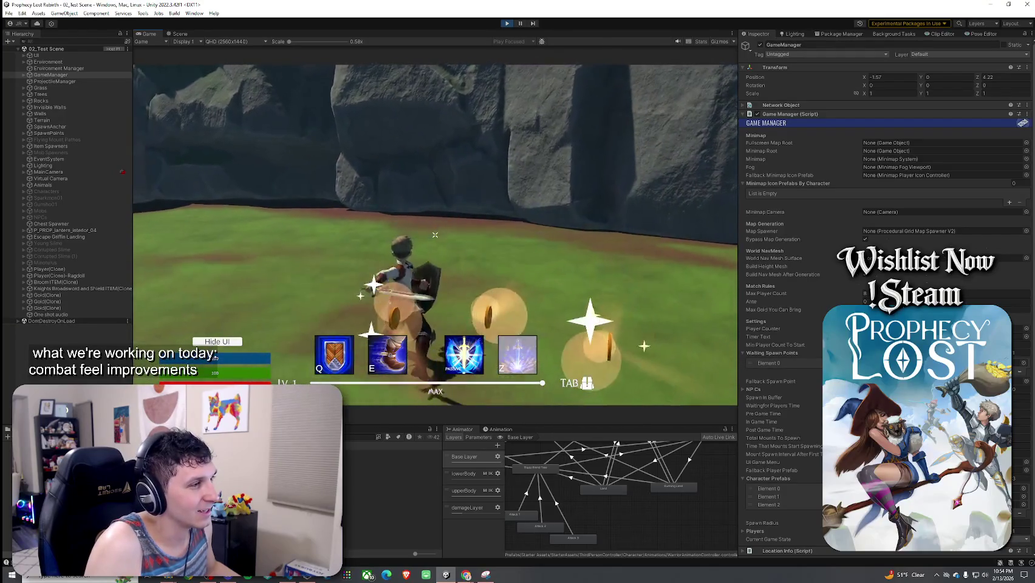
key(w)
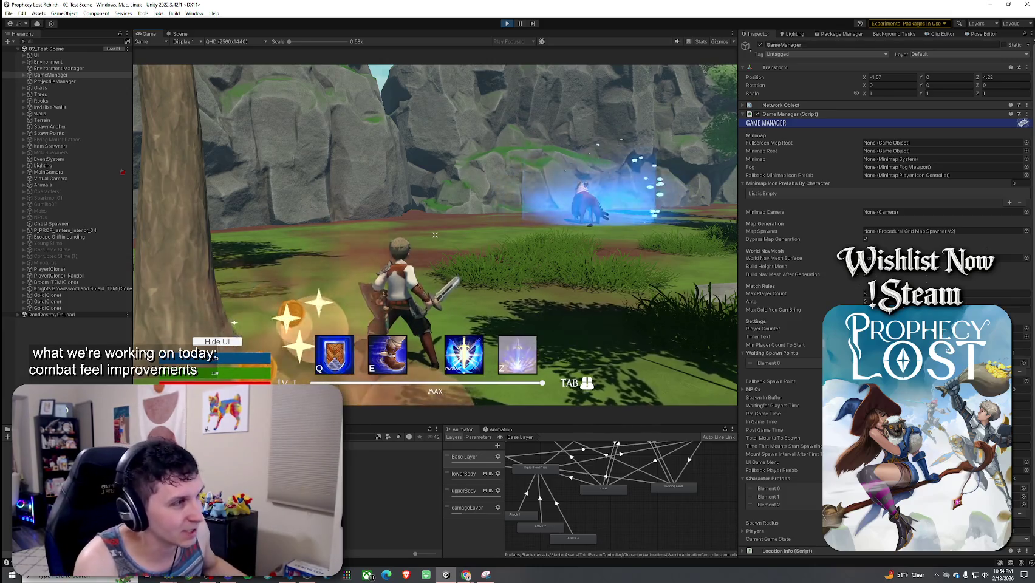
- Chain a five-swing sword combo, then run across the field and swing again
click(436, 234)
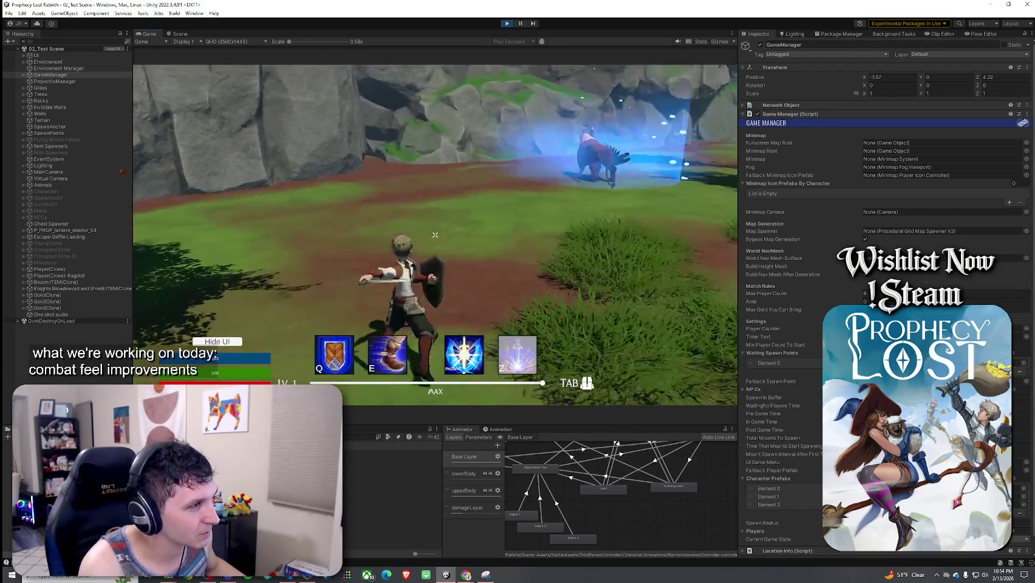
click(435, 234)
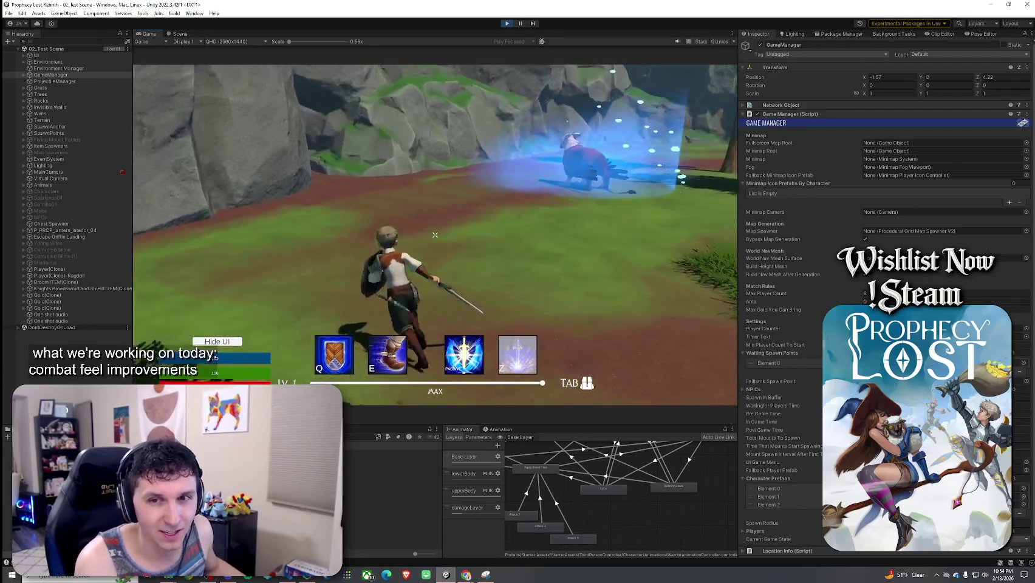
click(436, 235)
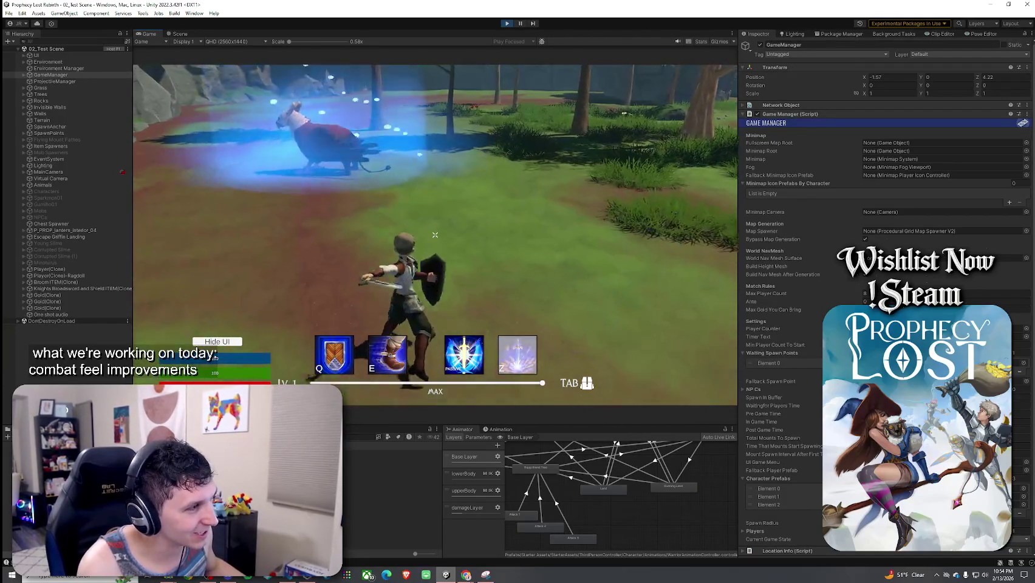
click(435, 235)
click(435, 234)
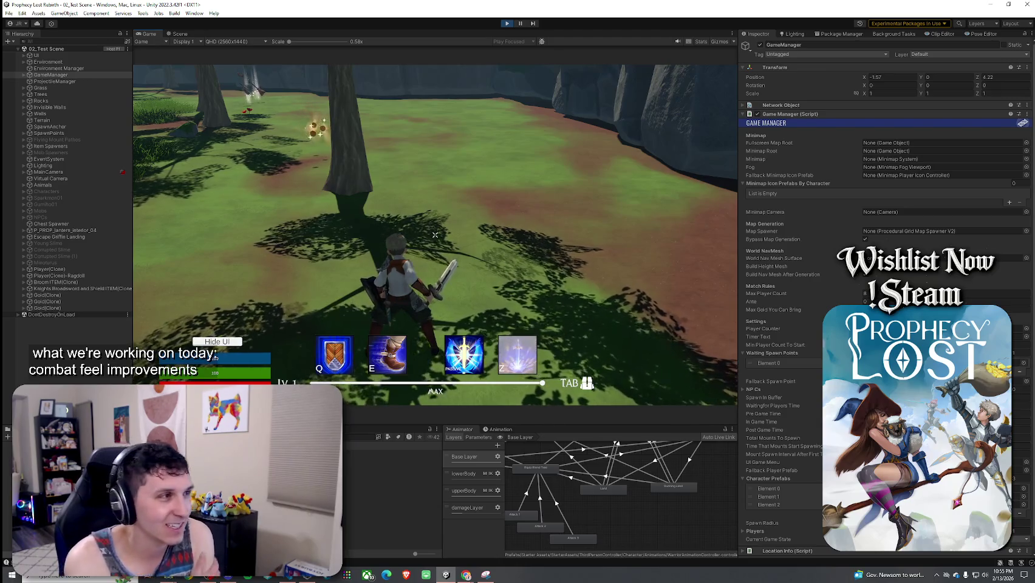
key(w)
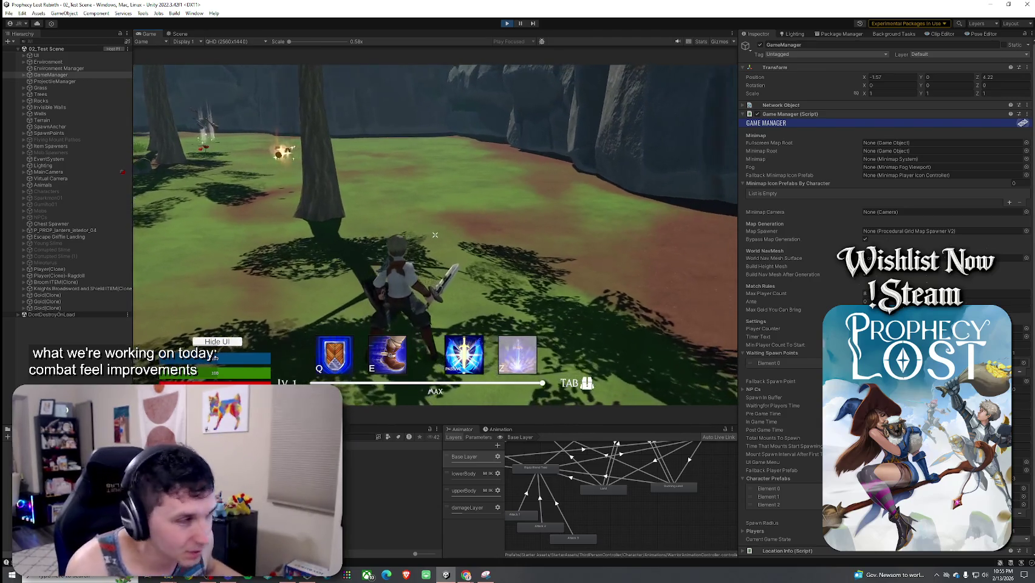
click(434, 235)
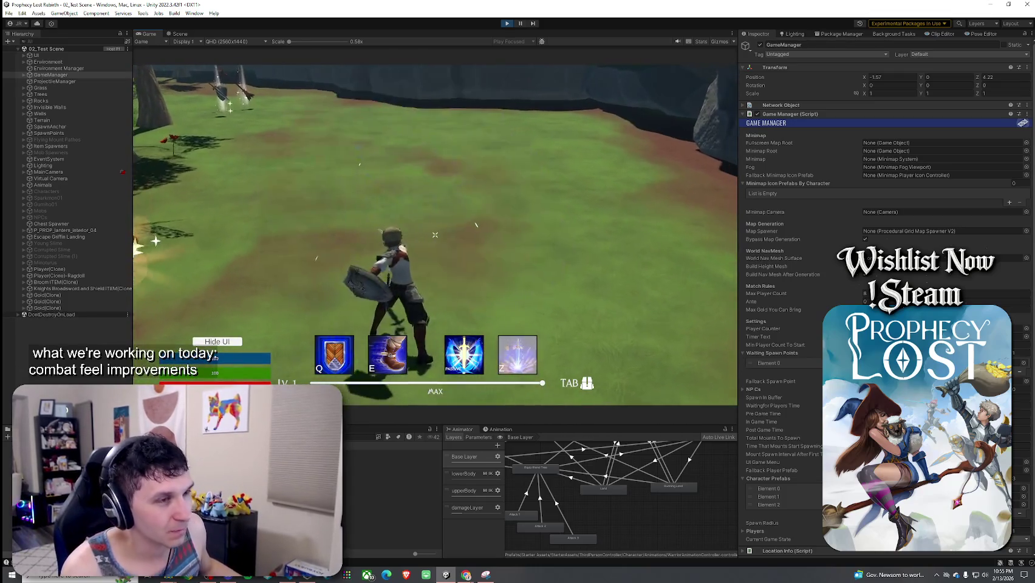
- Run past the tree with a sweeping slash, climb the large rock, and attack twice from its top
key(w)
key(w)
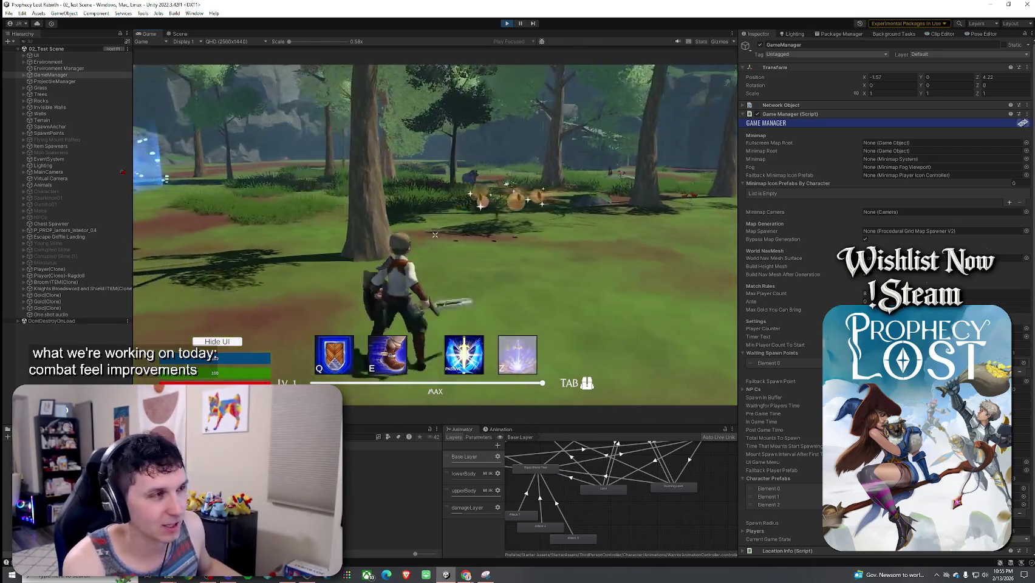
key(w)
key(w)
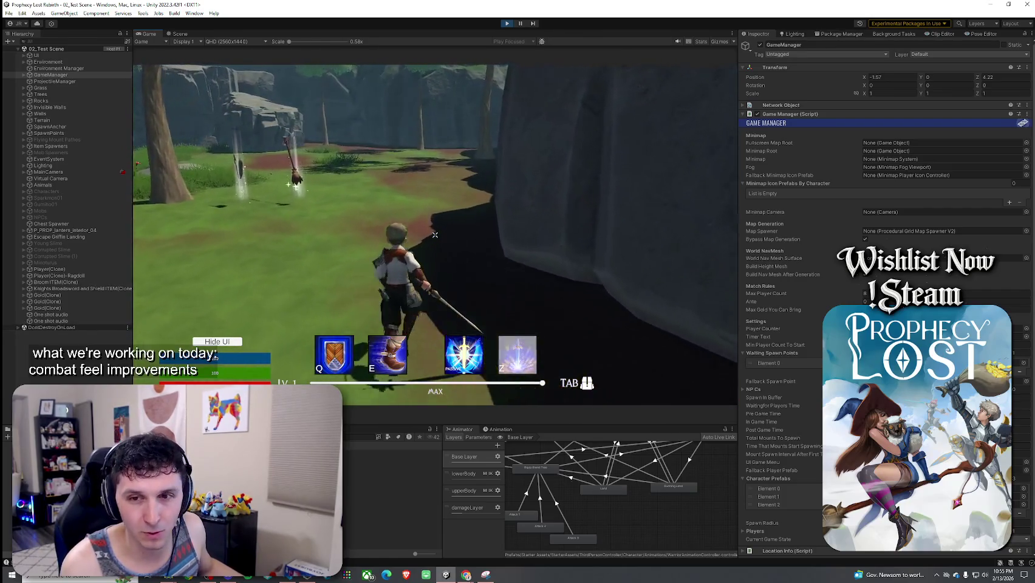
click(435, 234)
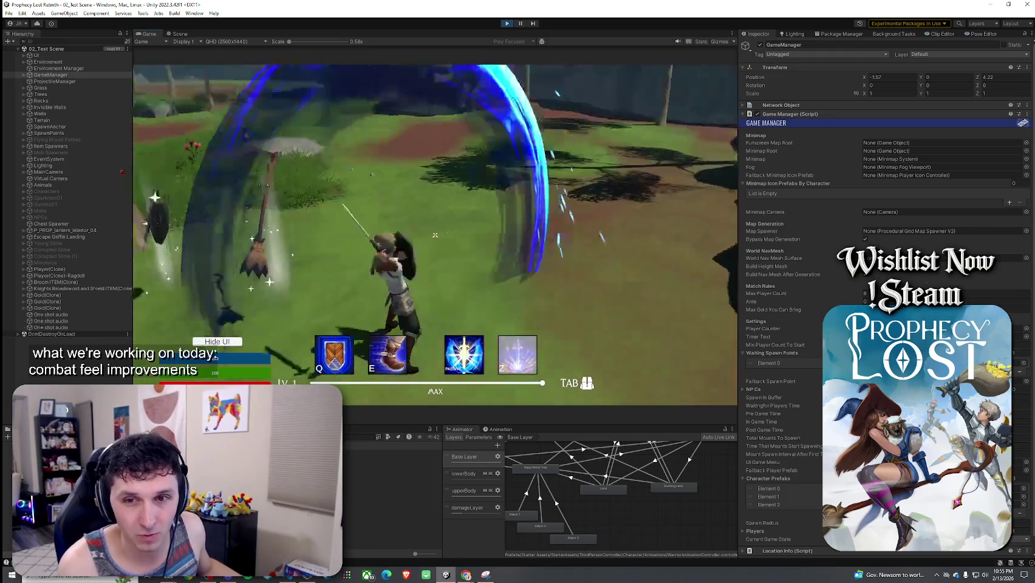
key(w)
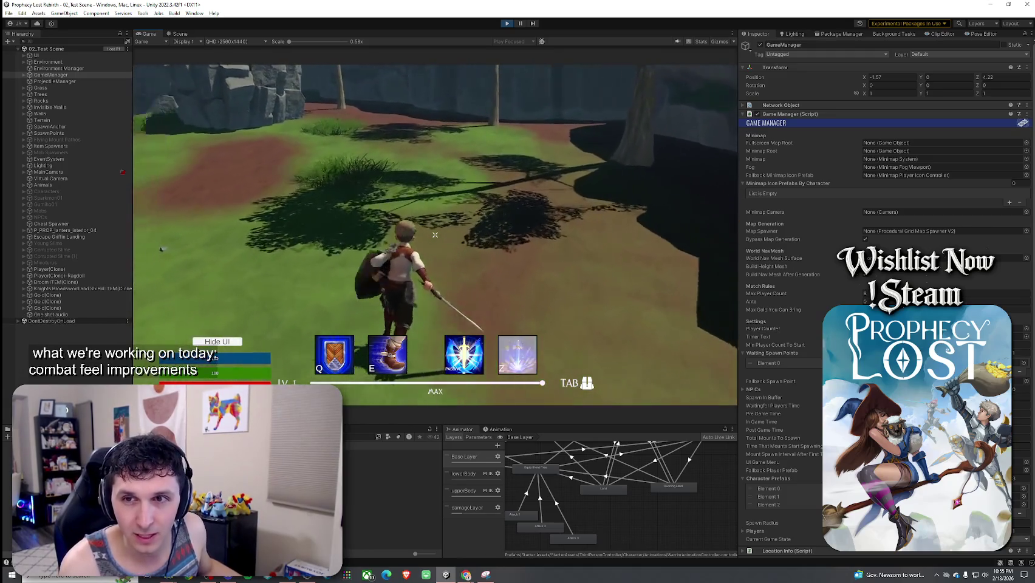
key(w)
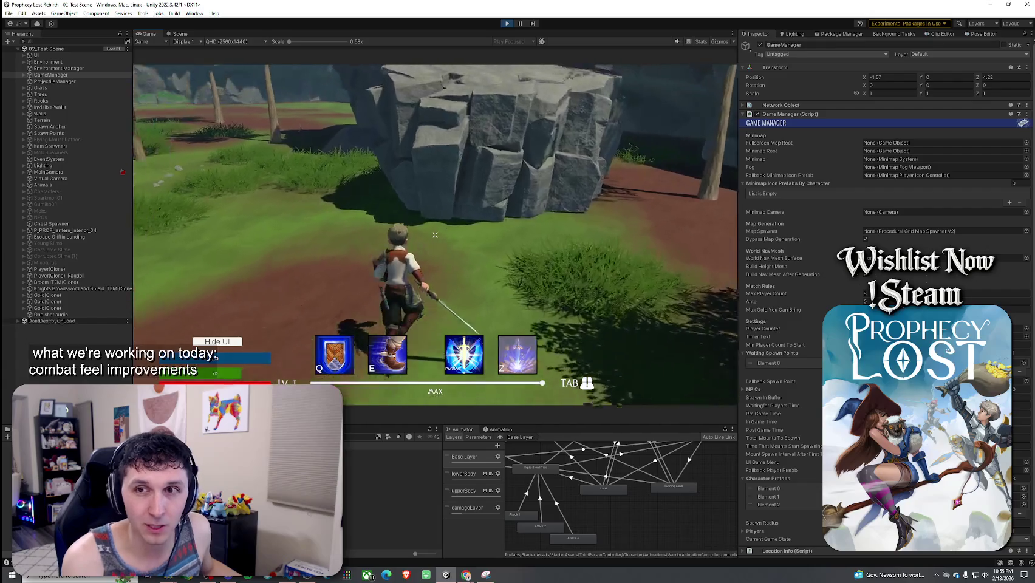
key(w)
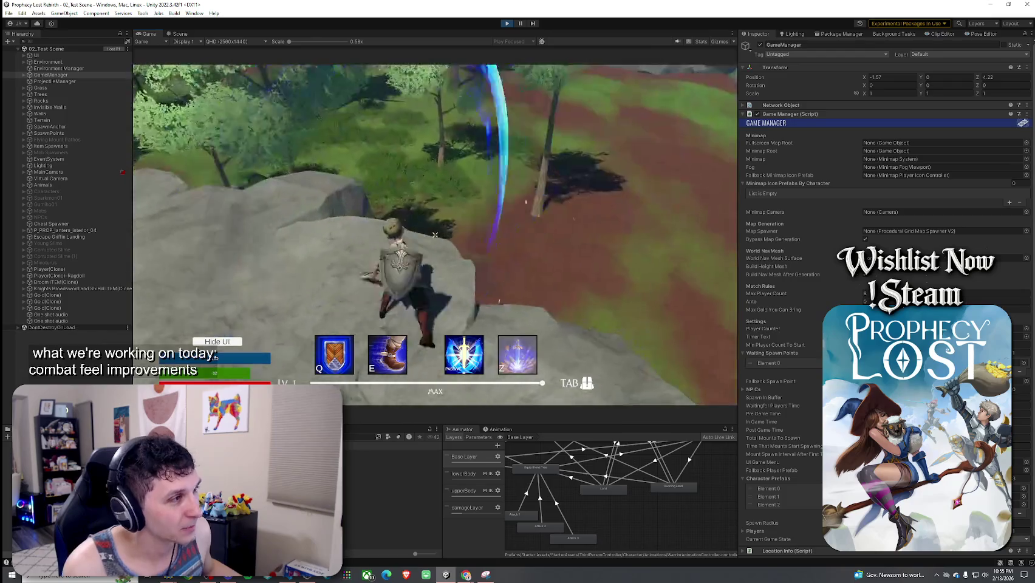
click(435, 234)
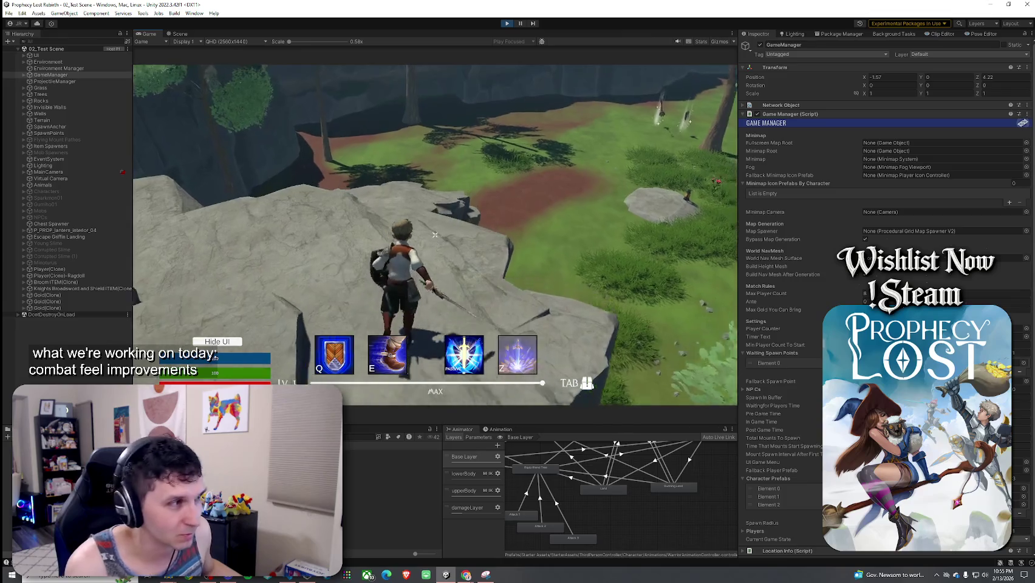
click(436, 234)
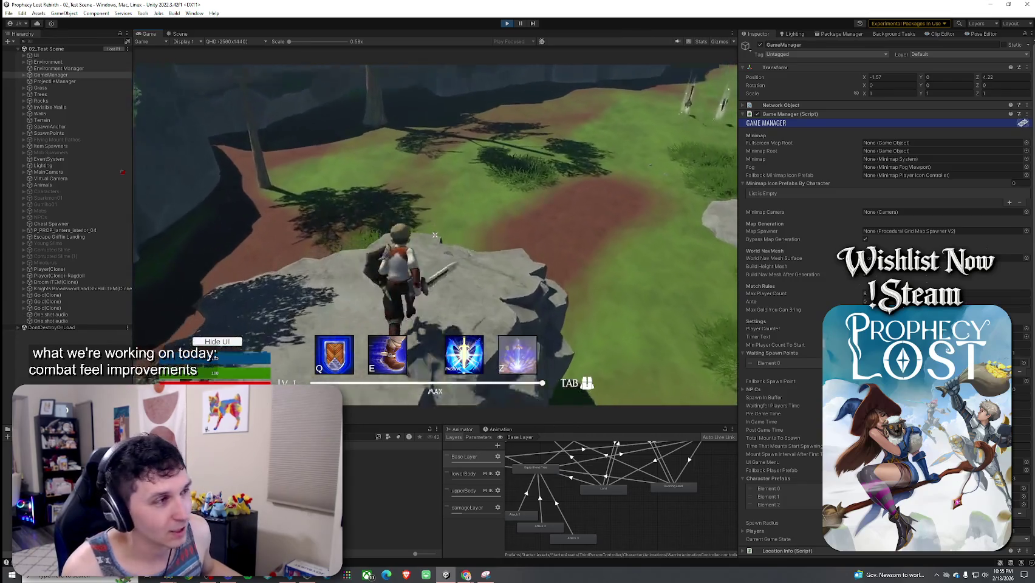
- Jump down onto the grass, attack on landing, and chain further sword combo swings
key(w)
click(435, 235)
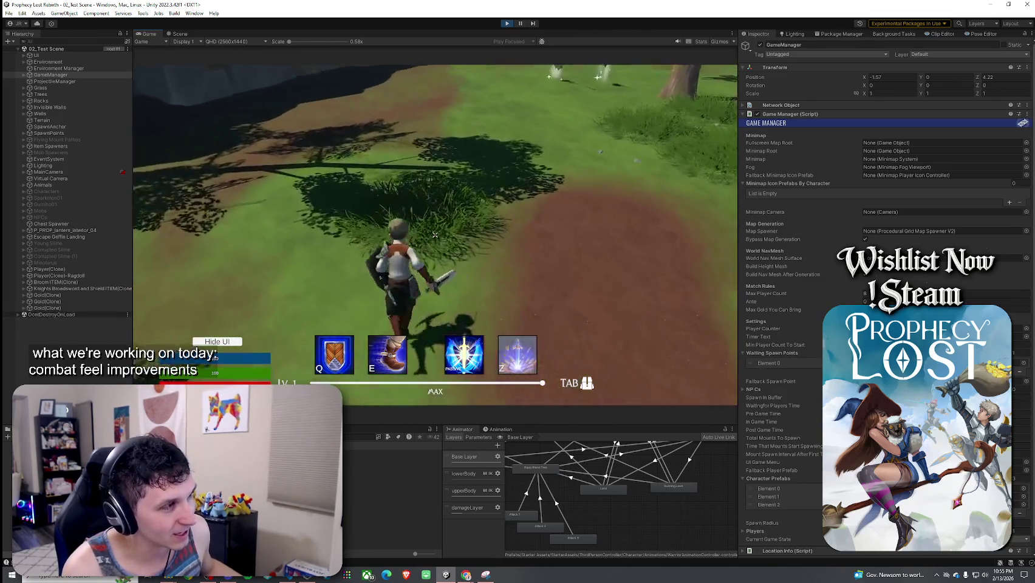
click(436, 235)
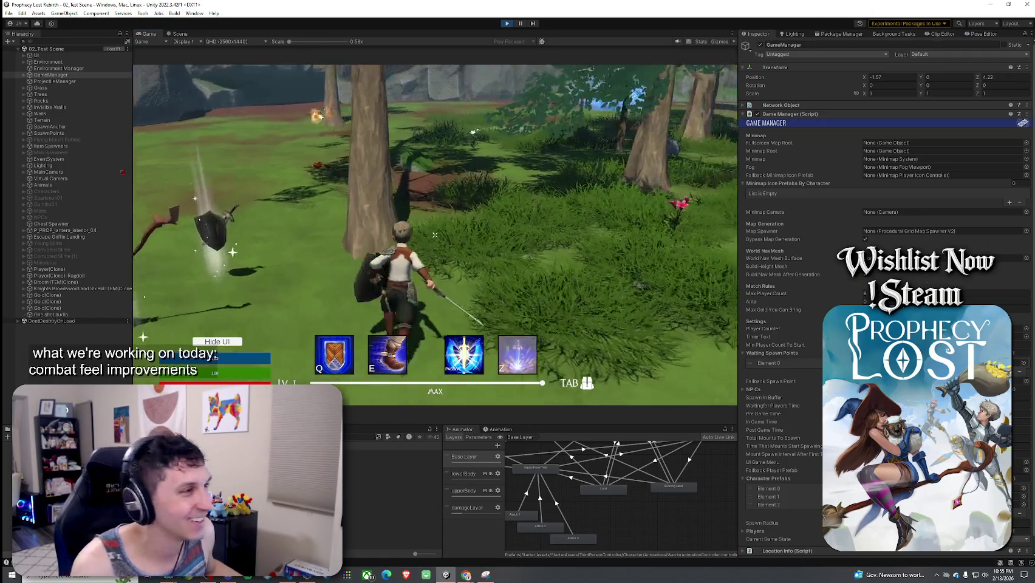
click(434, 235)
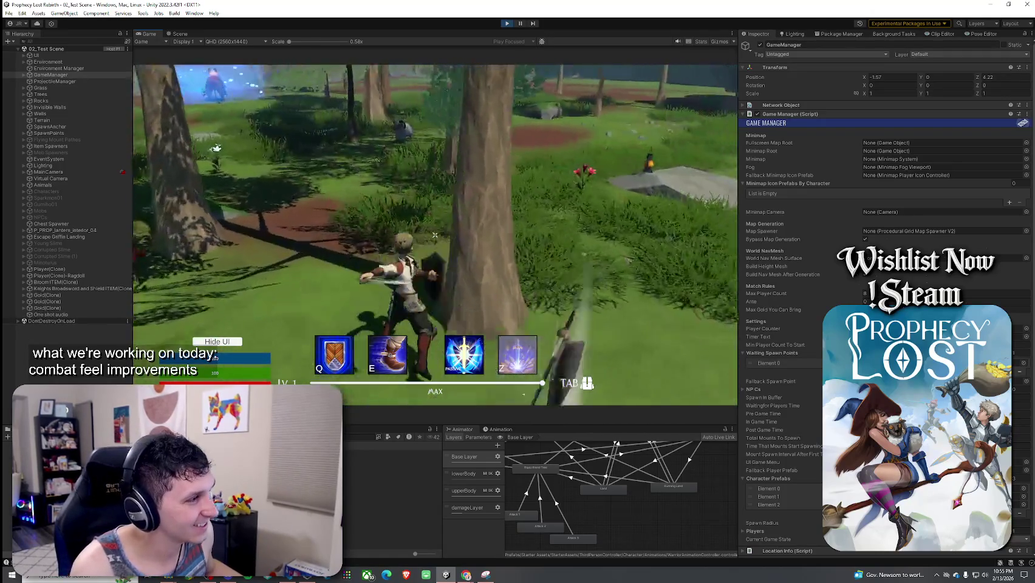
click(435, 235)
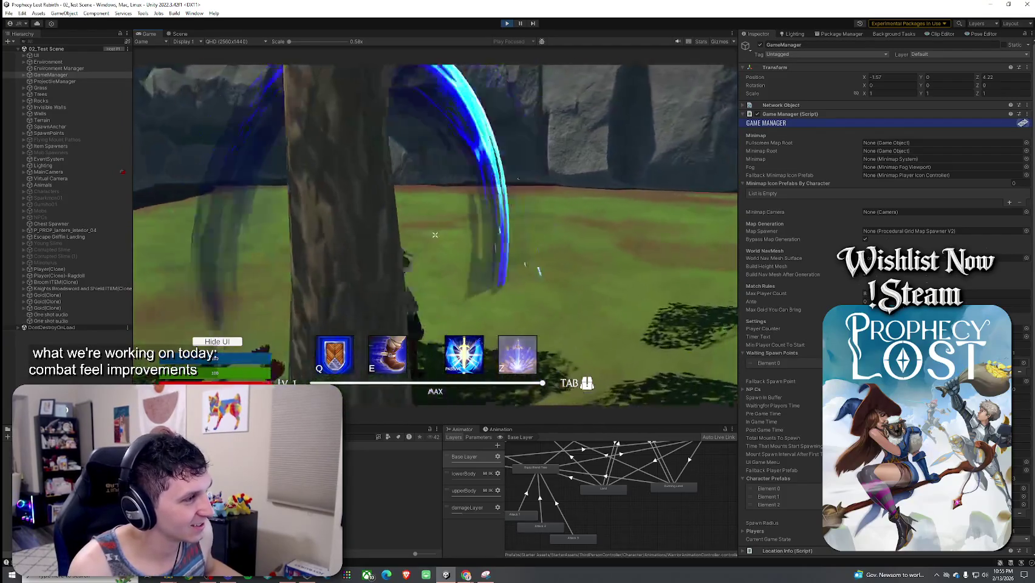
click(435, 235)
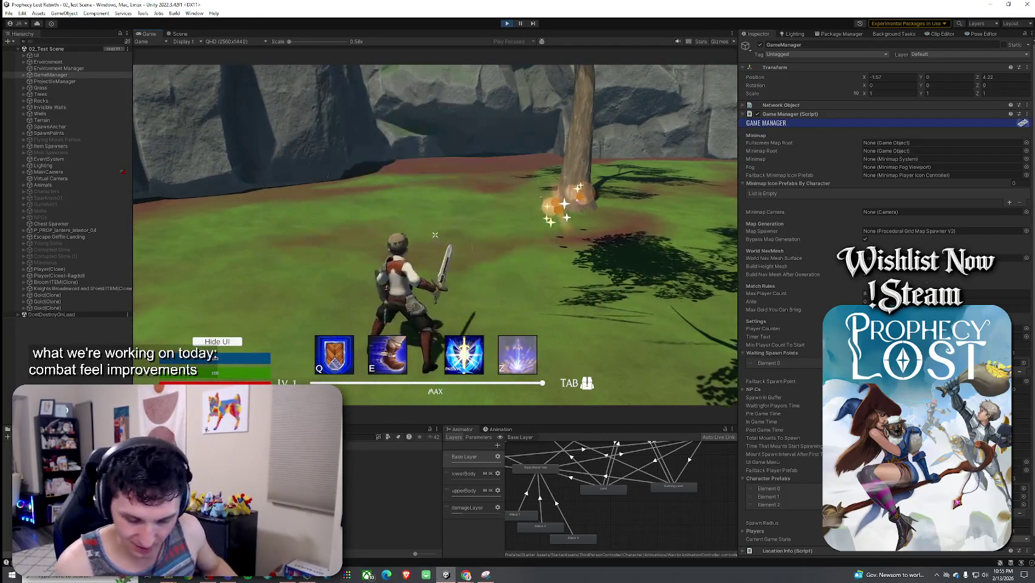
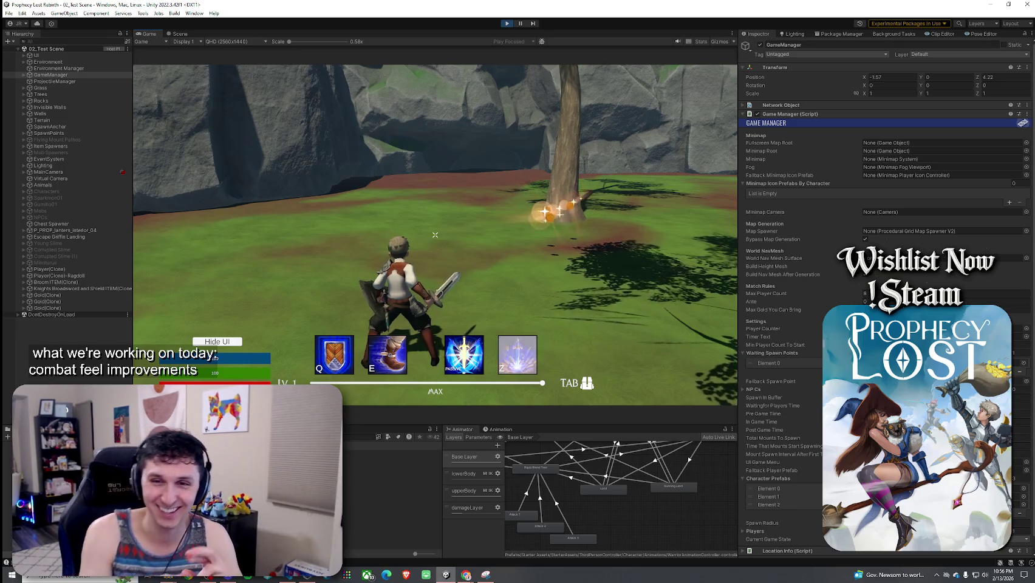
- Test sword slashes and a shield block against the blue creature, chaining a combo
click(435, 235)
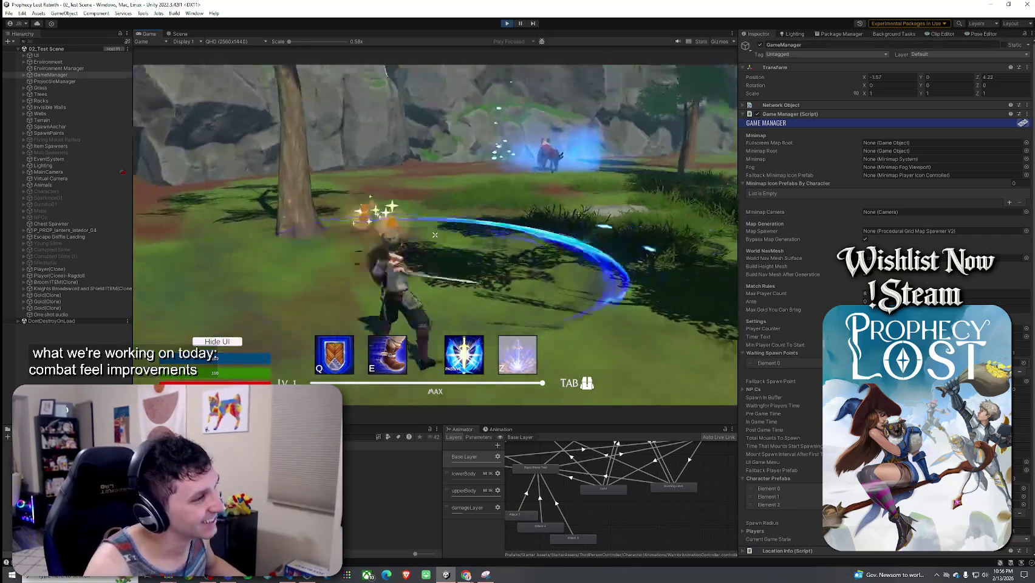
click(436, 235)
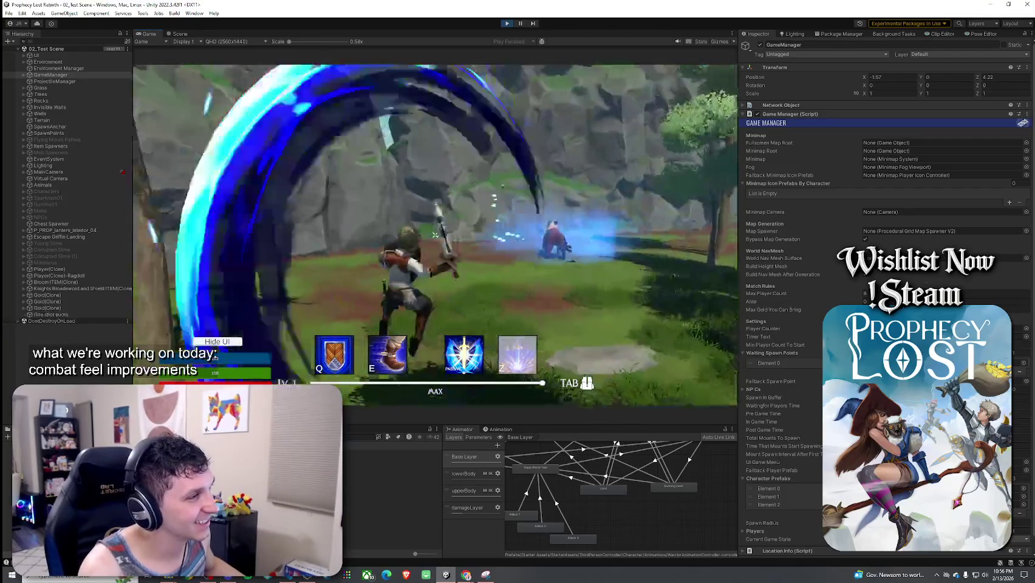
right_click(435, 235)
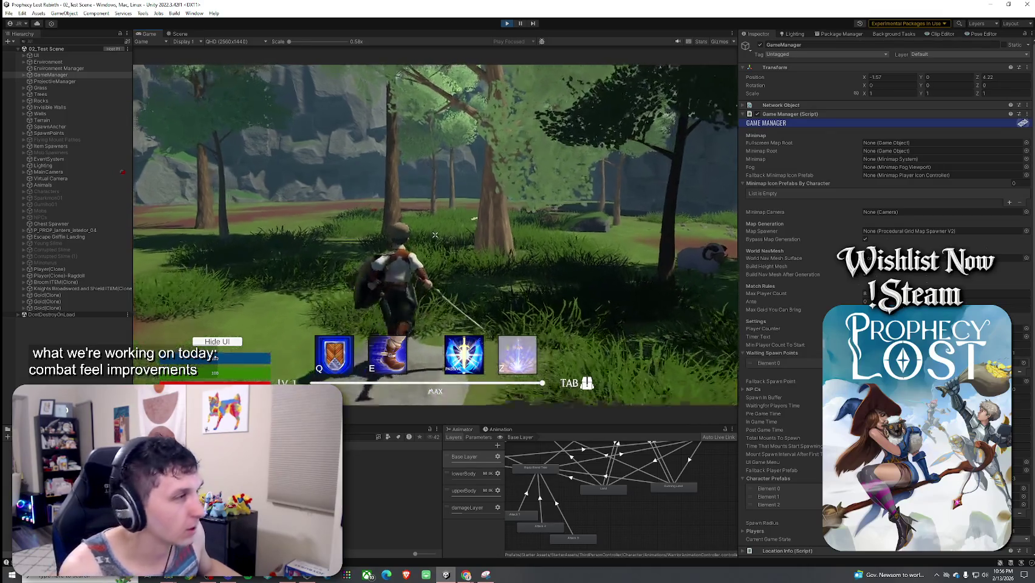
click(434, 235)
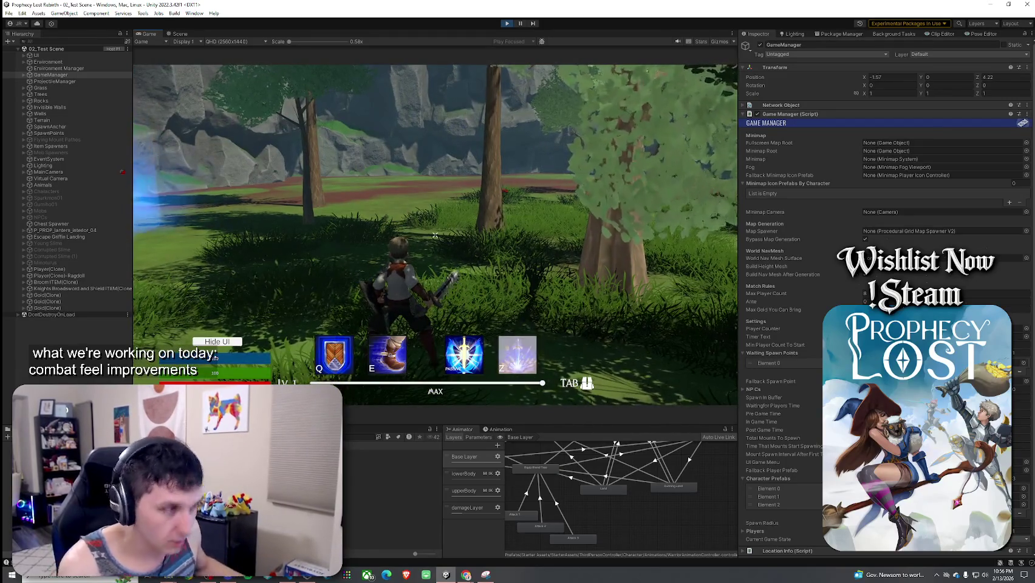
click(435, 234)
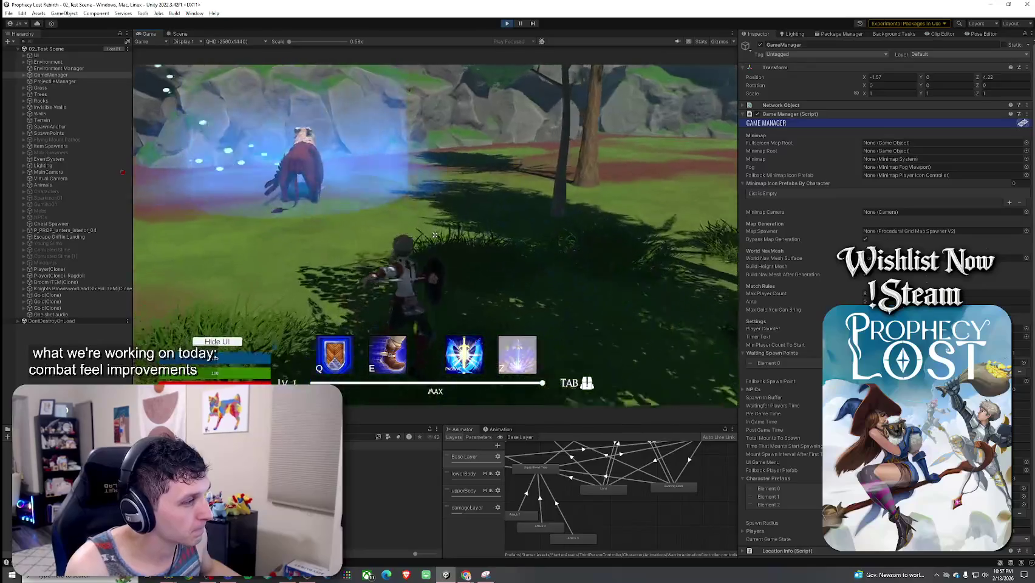
click(435, 235)
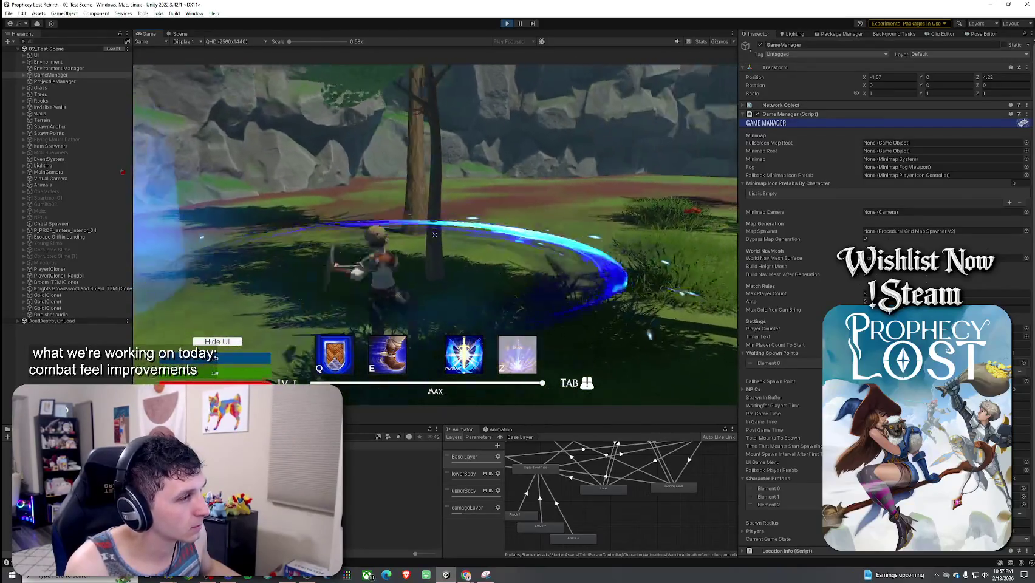
click(434, 235)
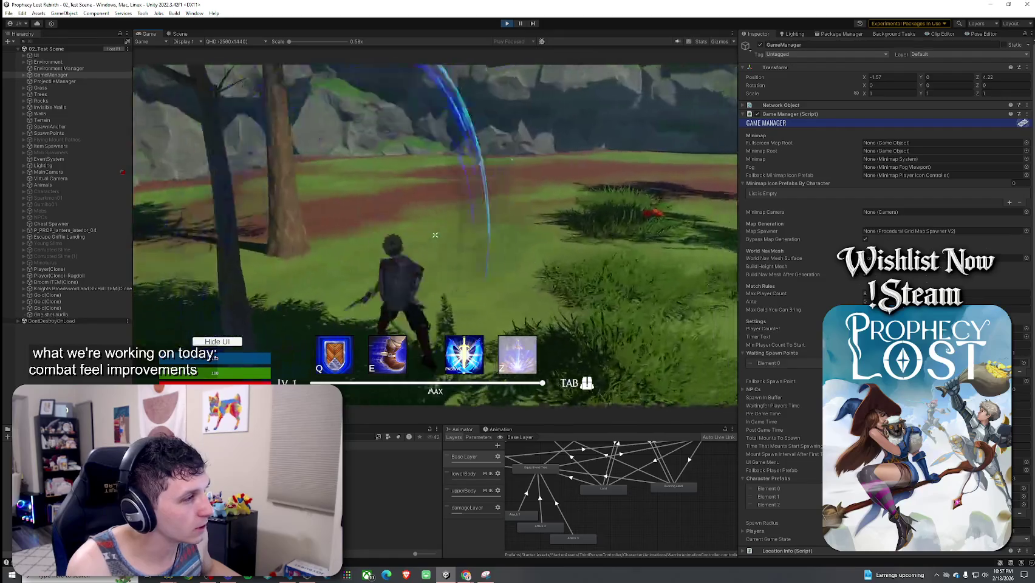
click(435, 235)
click(436, 235)
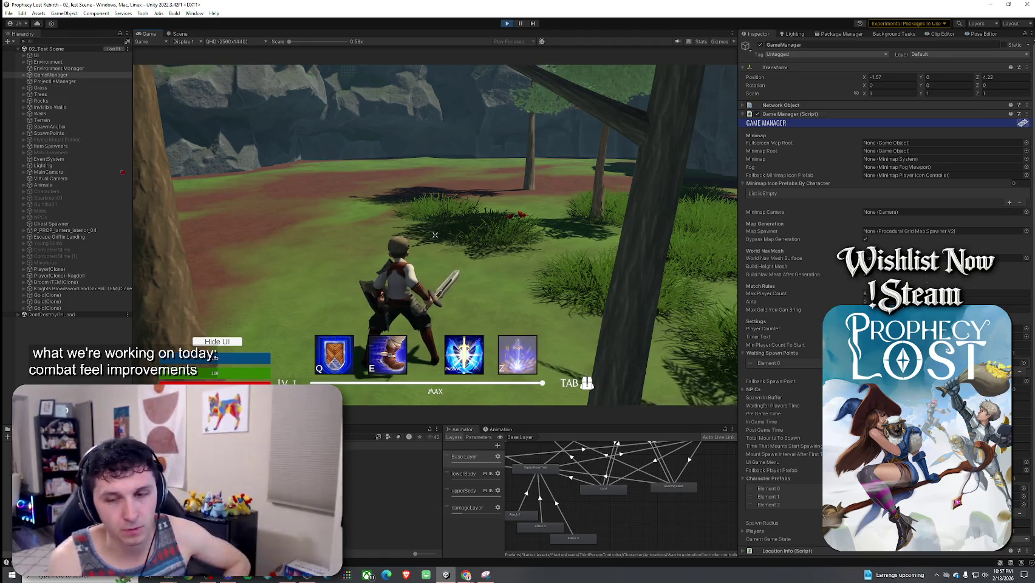
- Run repeated sword combos with vertical and horizontal slashes, ending in a shockwave slash
click(434, 234)
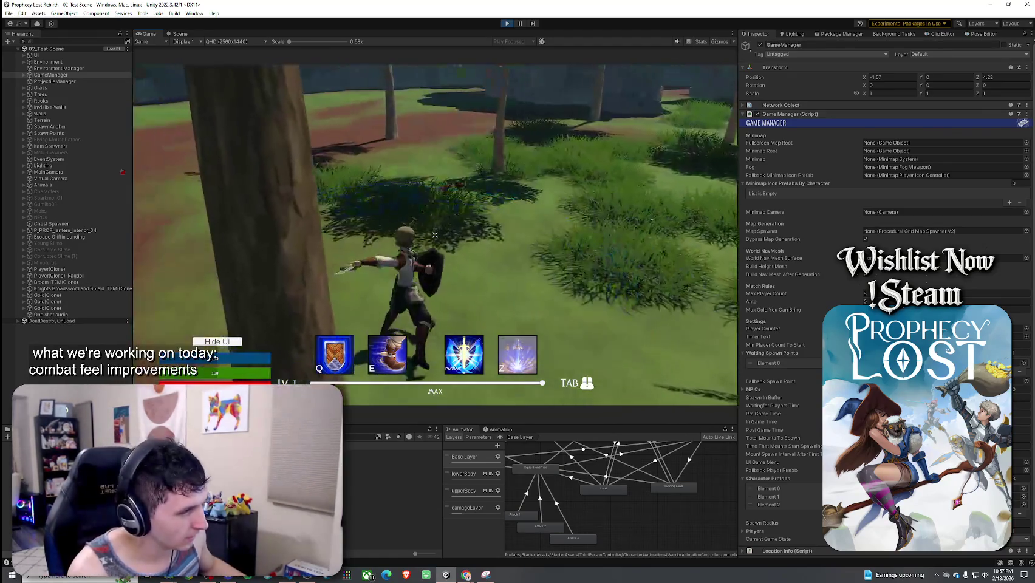
click(434, 235)
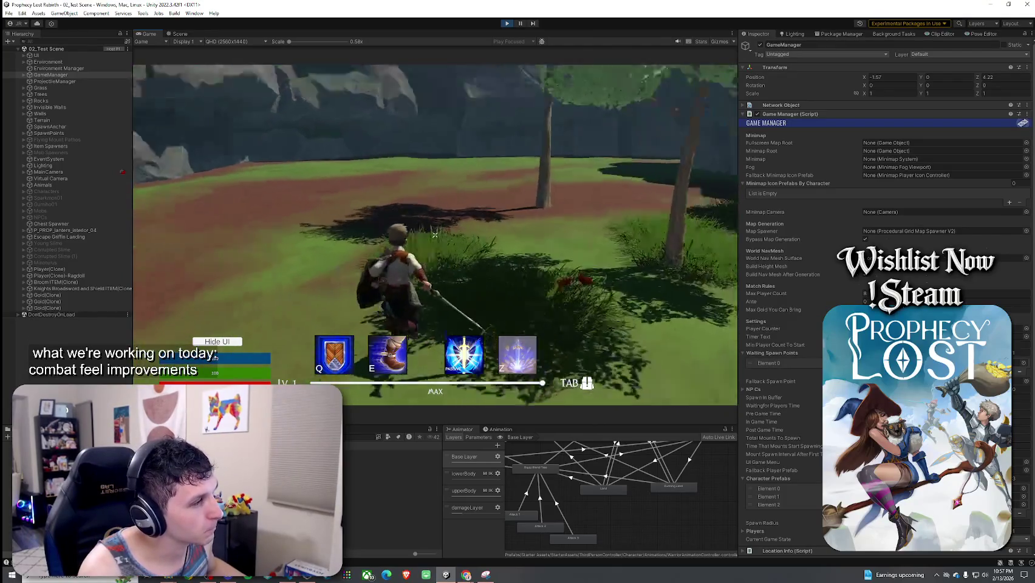
click(435, 235)
click(434, 235)
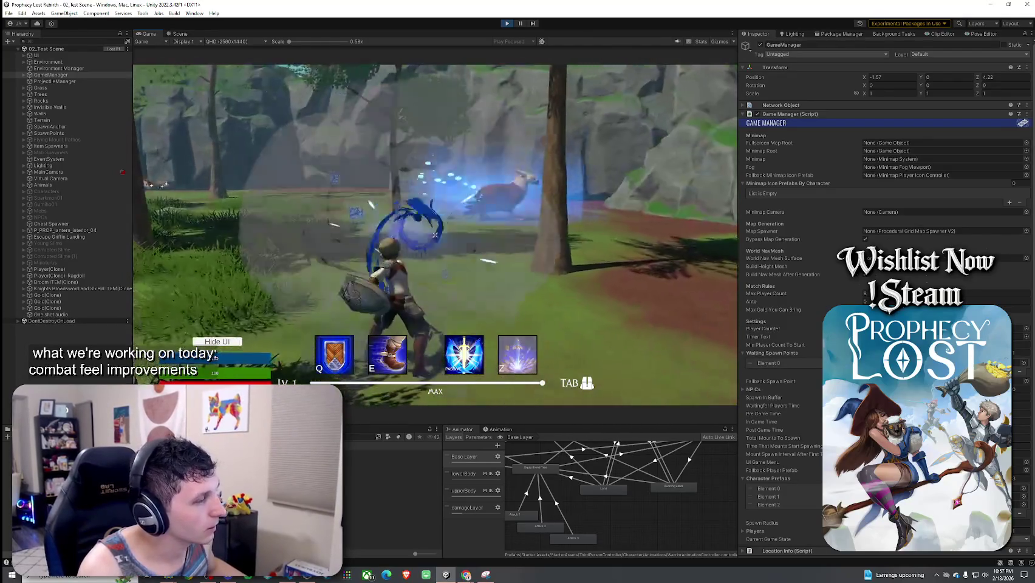
click(435, 235)
click(436, 235)
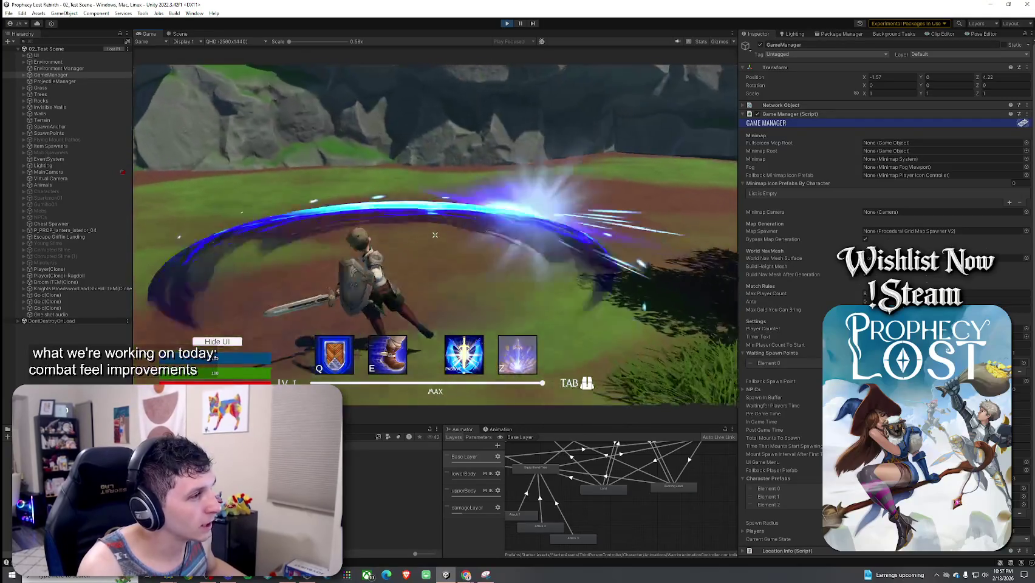
click(435, 235)
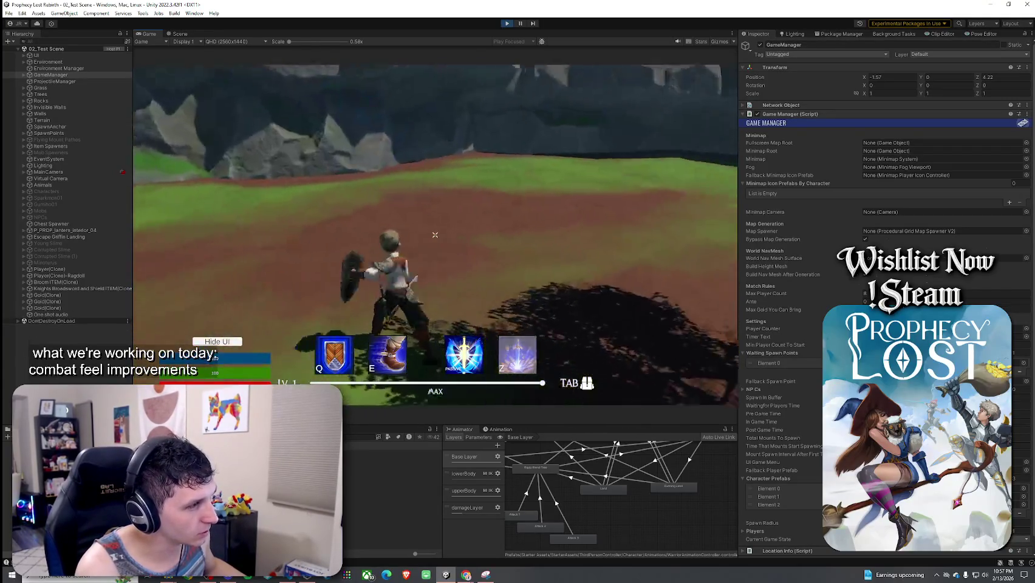
click(435, 235)
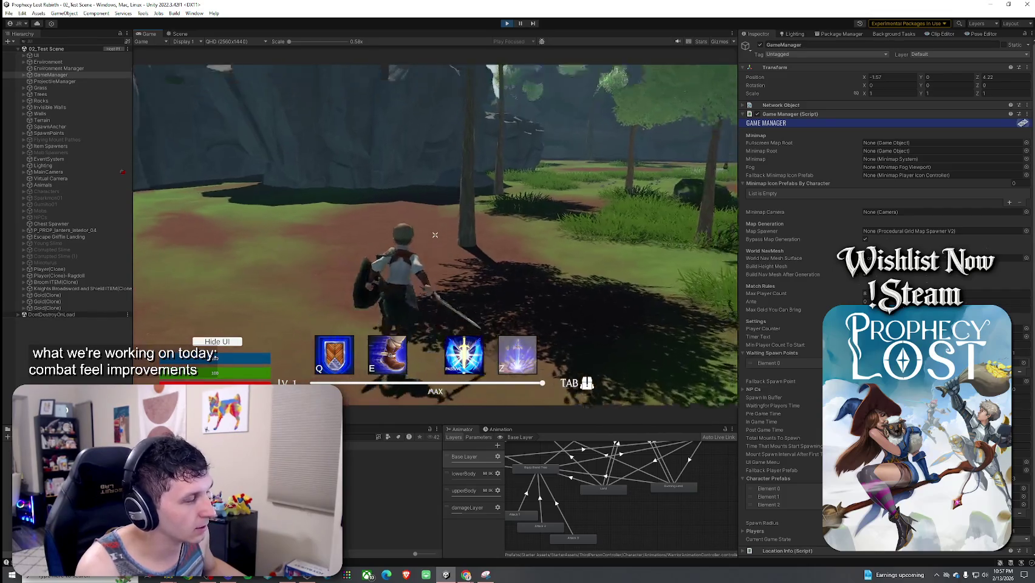
click(436, 235)
click(435, 235)
click(435, 235)
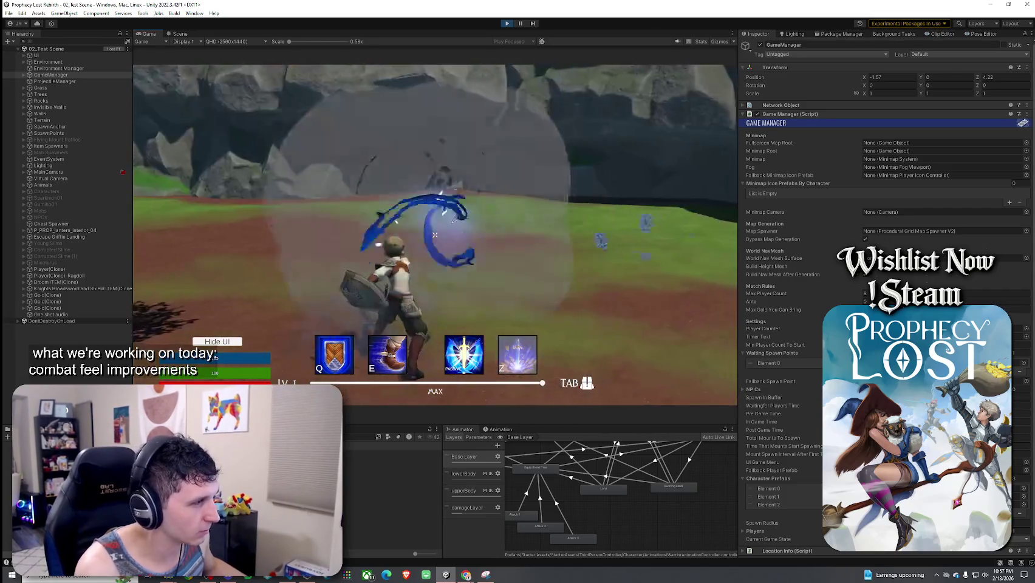
- Walk forward and slash several times among the trees
key(w)
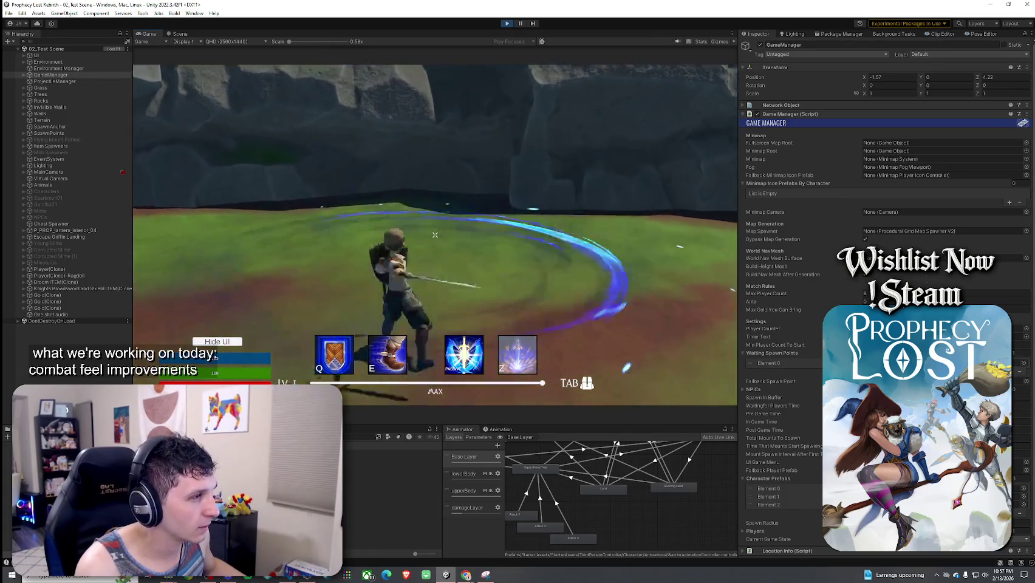
click(435, 234)
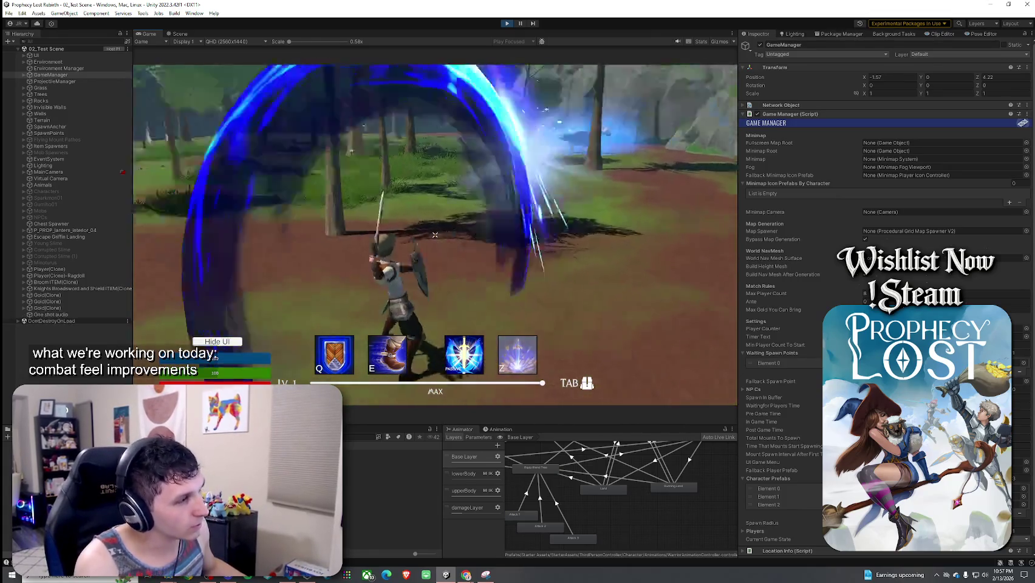
click(435, 234)
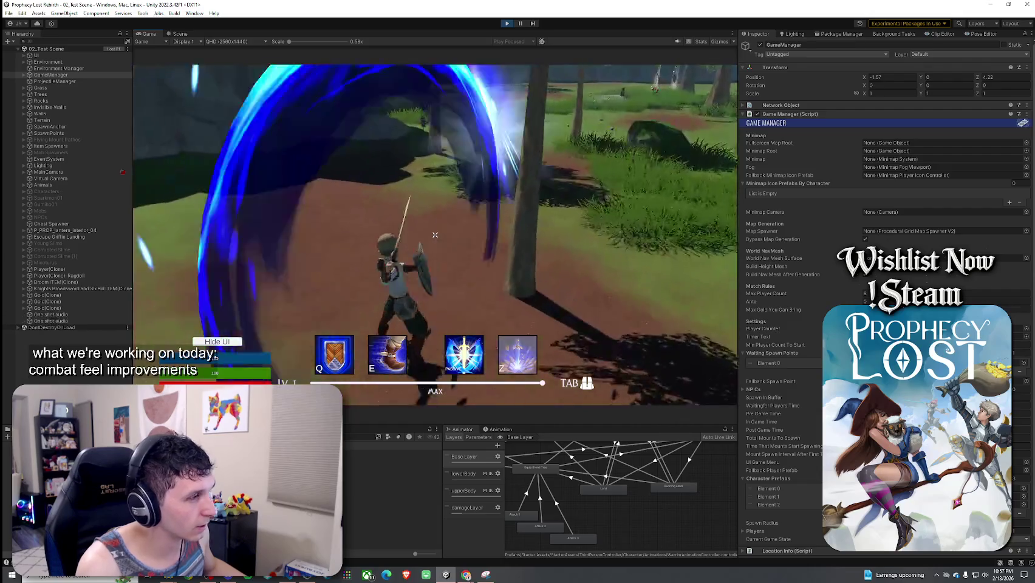
click(434, 234)
click(435, 234)
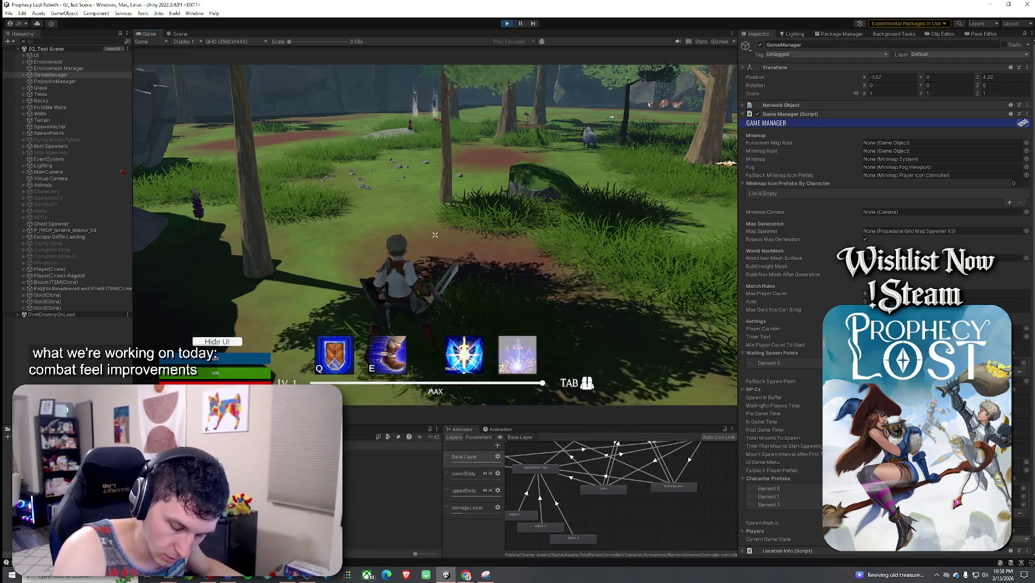
- Run toward the mossy rock, swinging circular and sweeping slashes at the cliff
key(w)
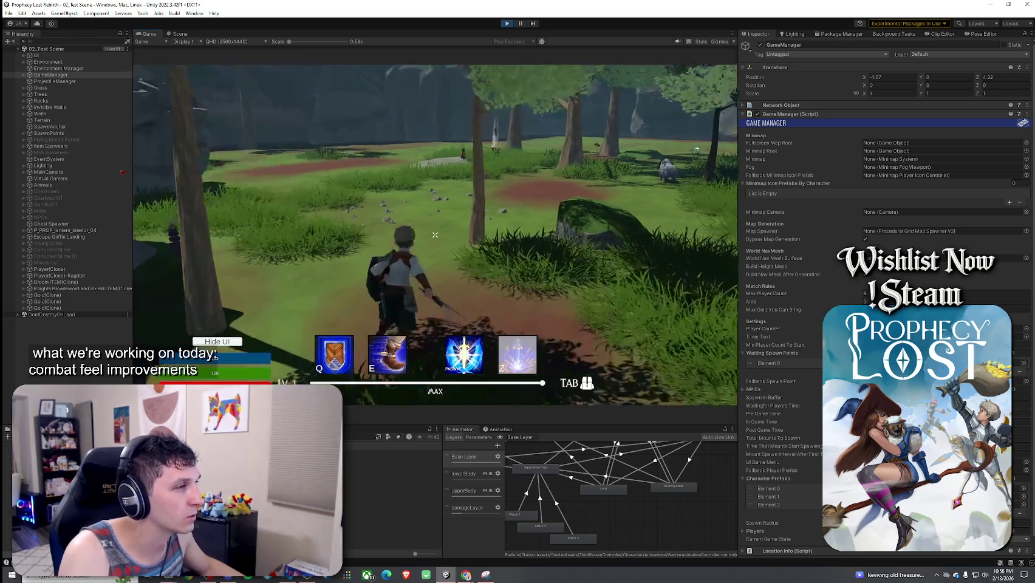
click(435, 234)
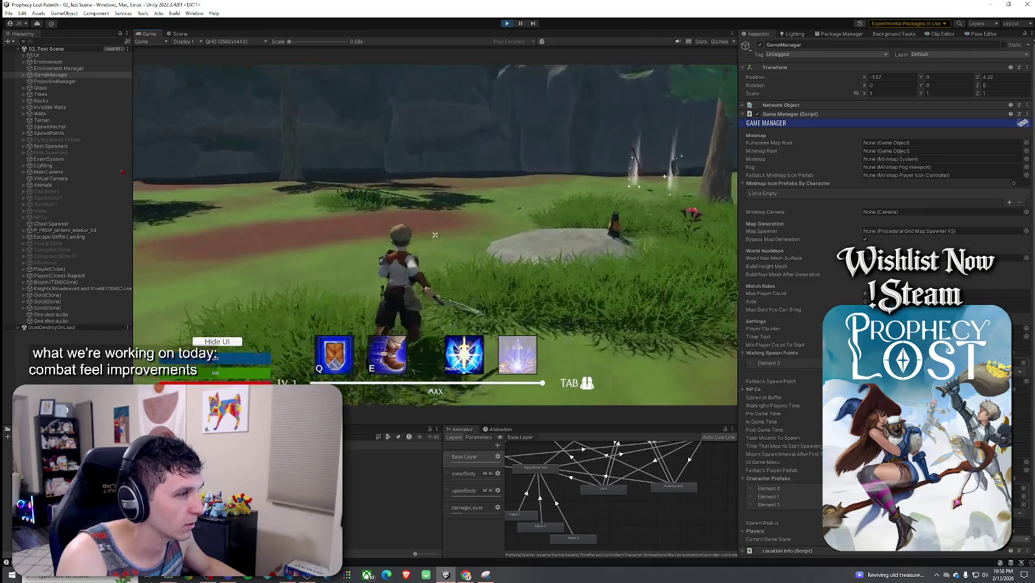
click(435, 235)
click(435, 235)
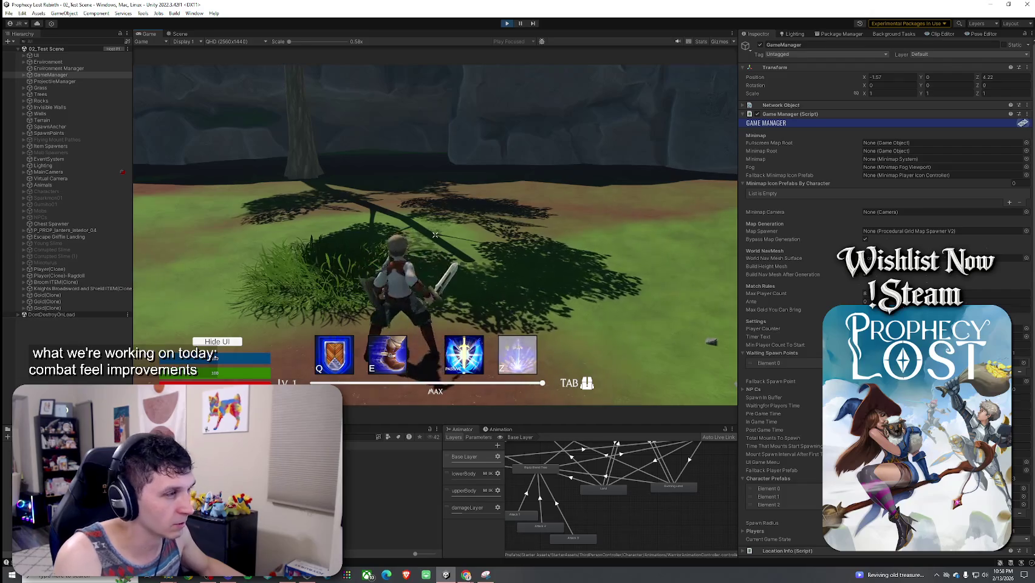
click(434, 235)
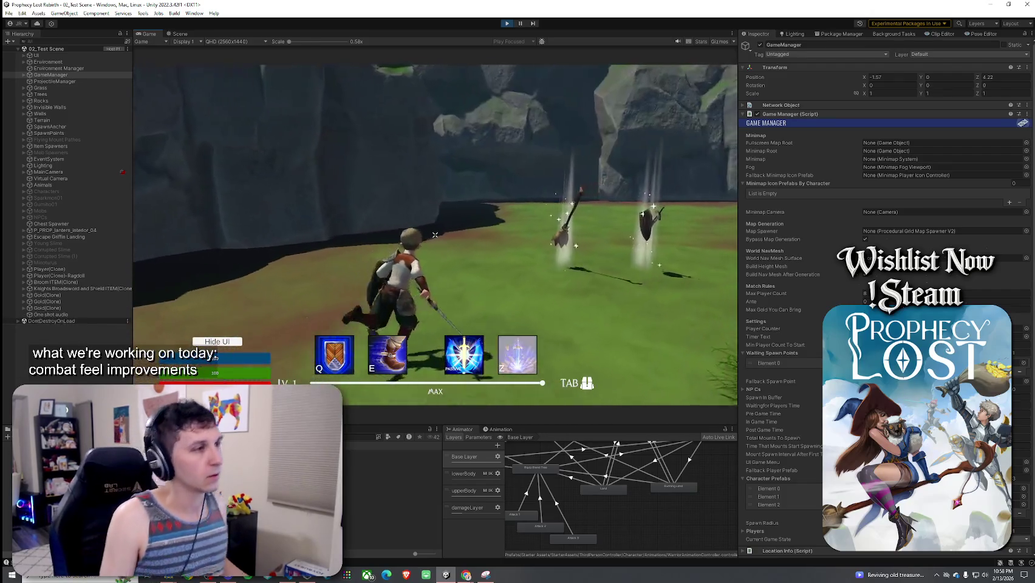
click(435, 234)
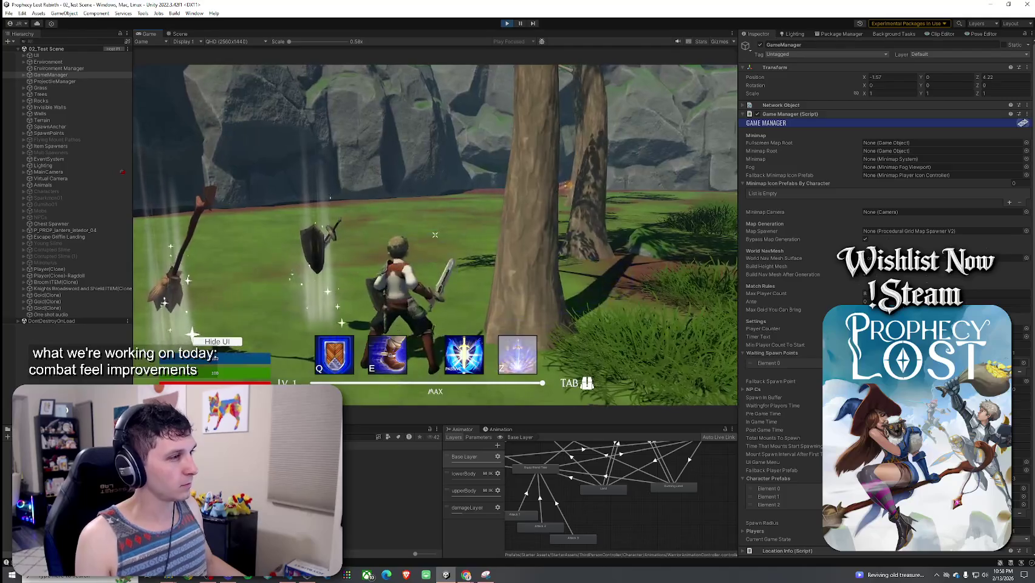
click(435, 235)
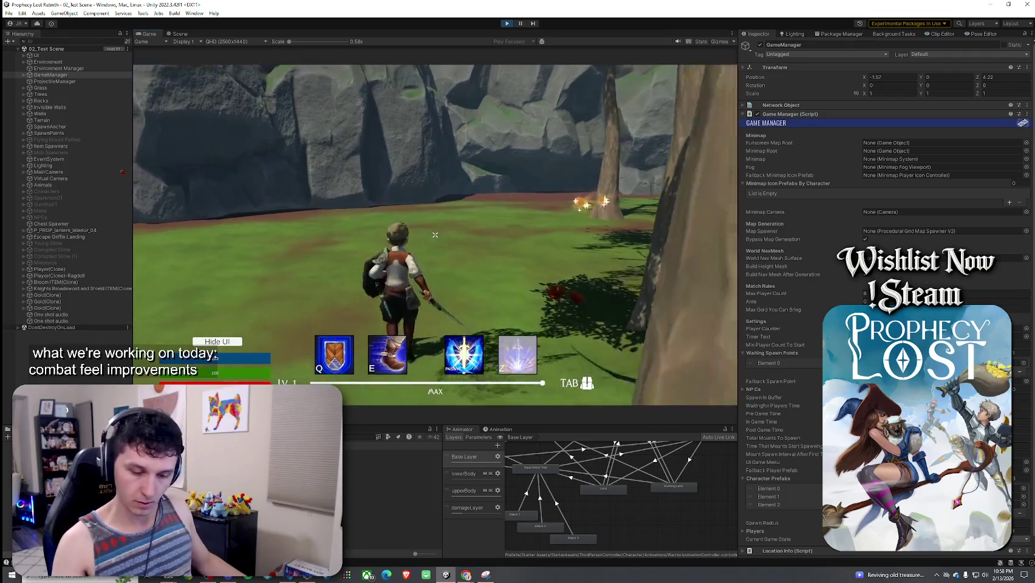
- Climb the warrior onto the rock and cross its top, ending with a sword swing
key(w)
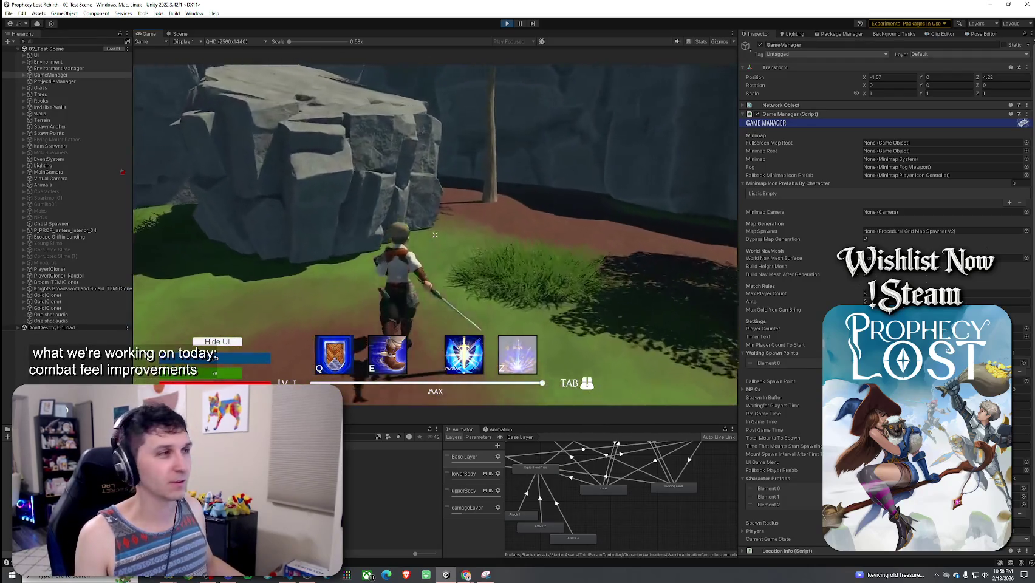
click(435, 234)
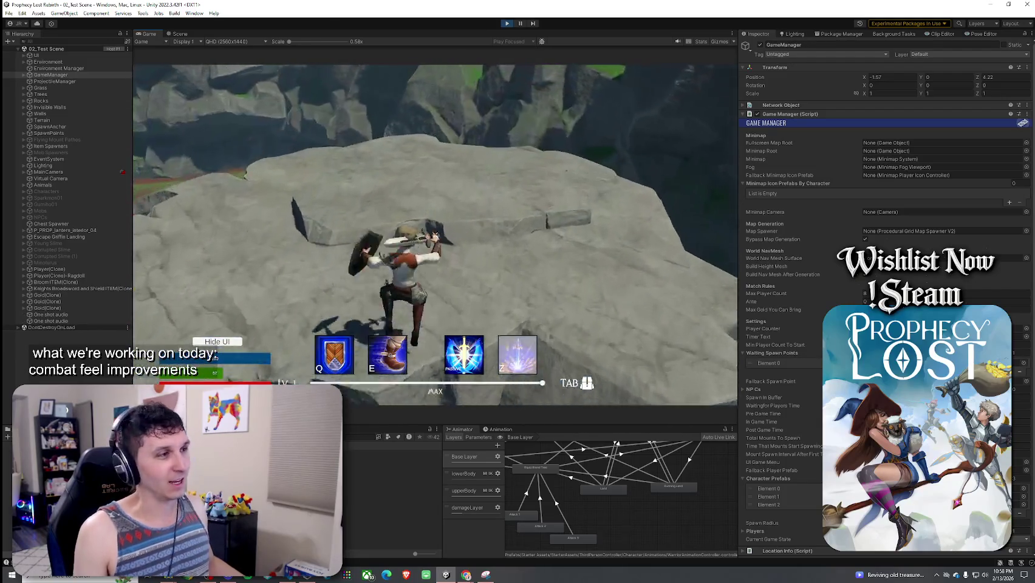
key(w)
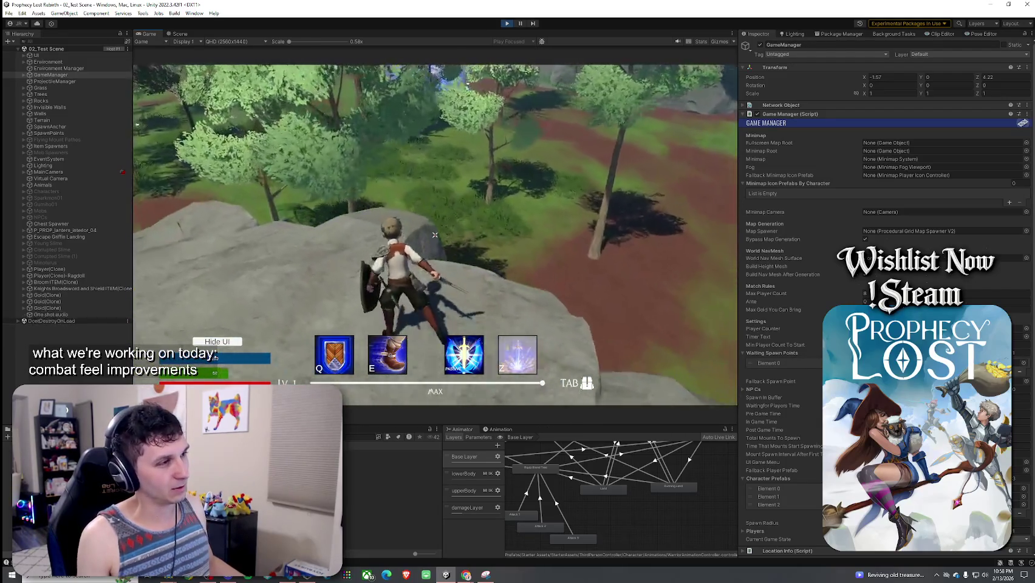
key(w)
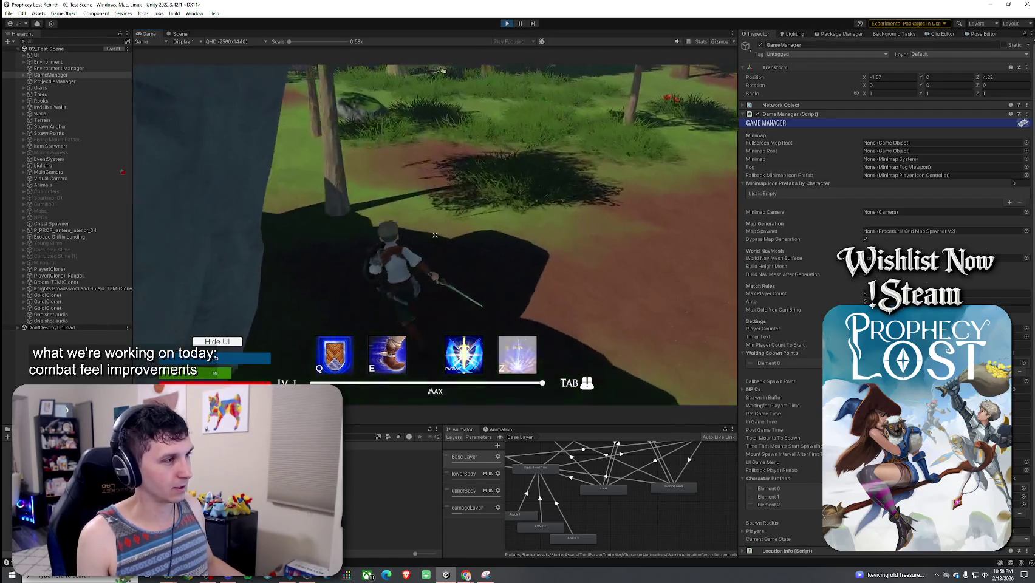
key(w)
key(w)
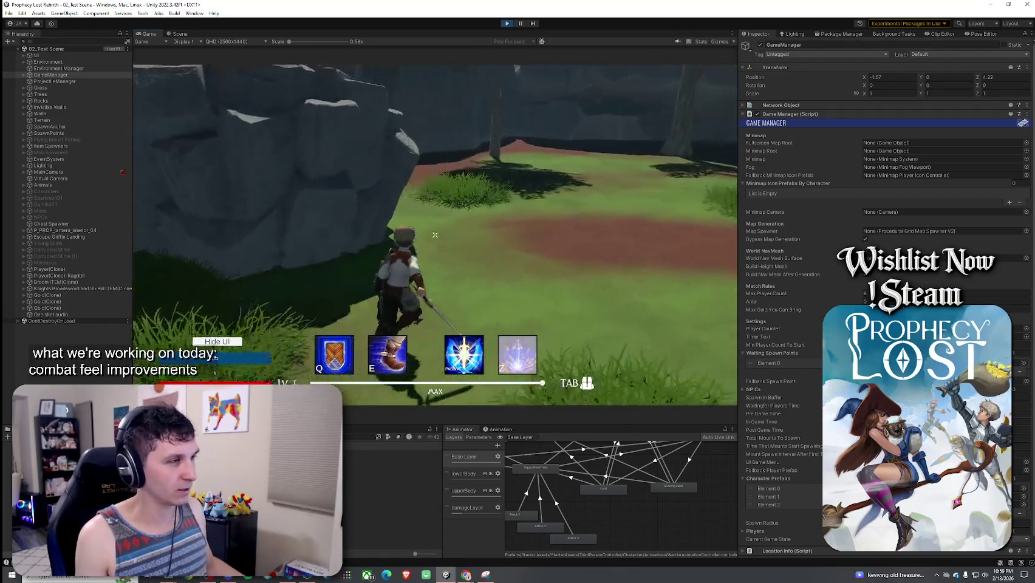
key(w)
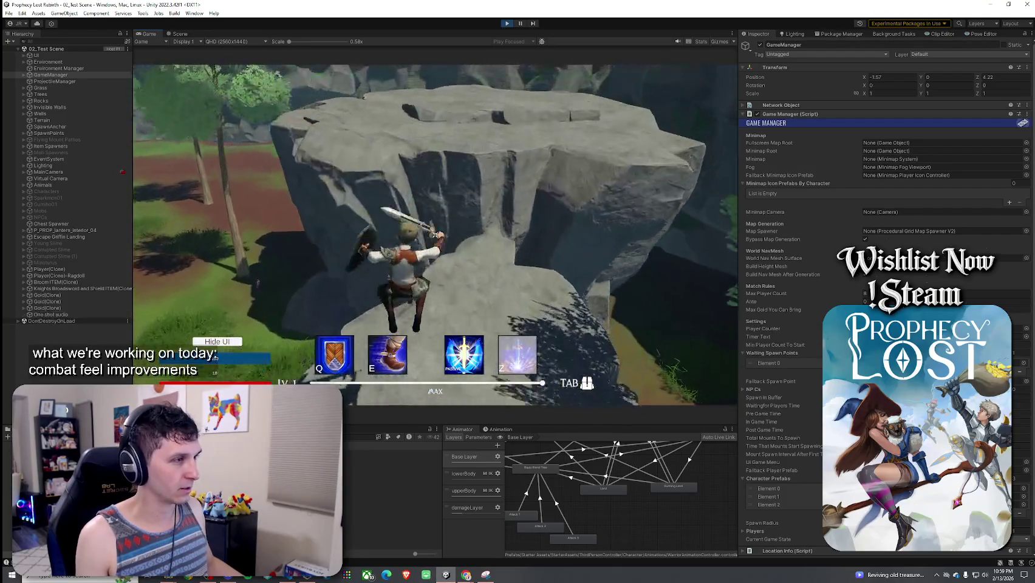
key(w)
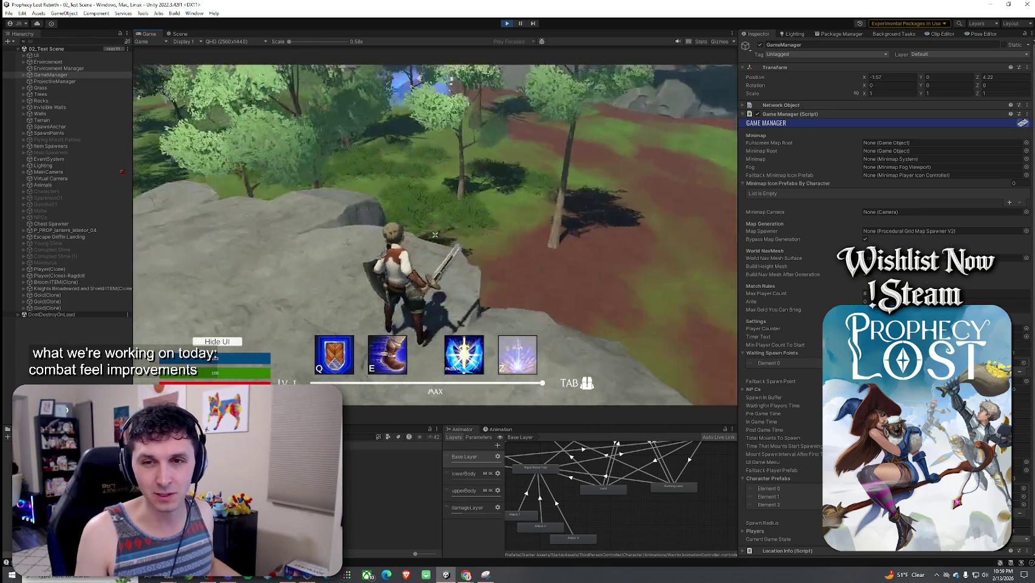
click(435, 235)
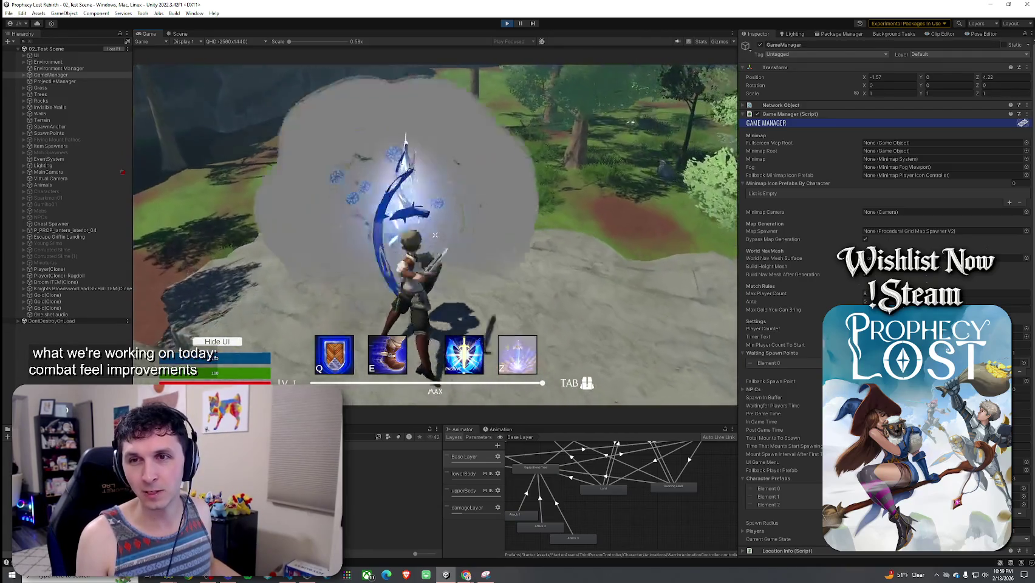
- Try several more sword attacks, including a thrust, toward the open grassland
click(435, 235)
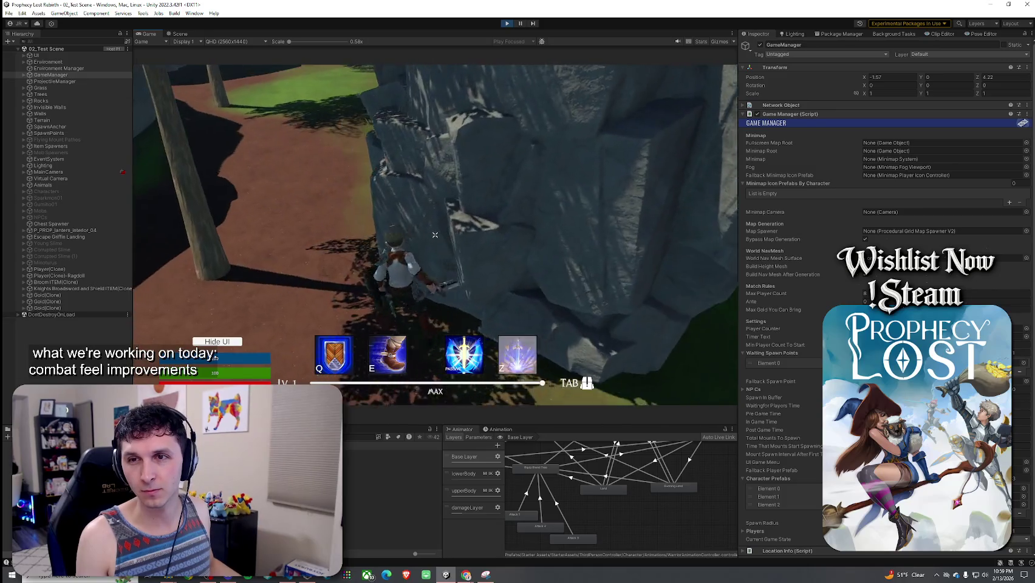
click(435, 235)
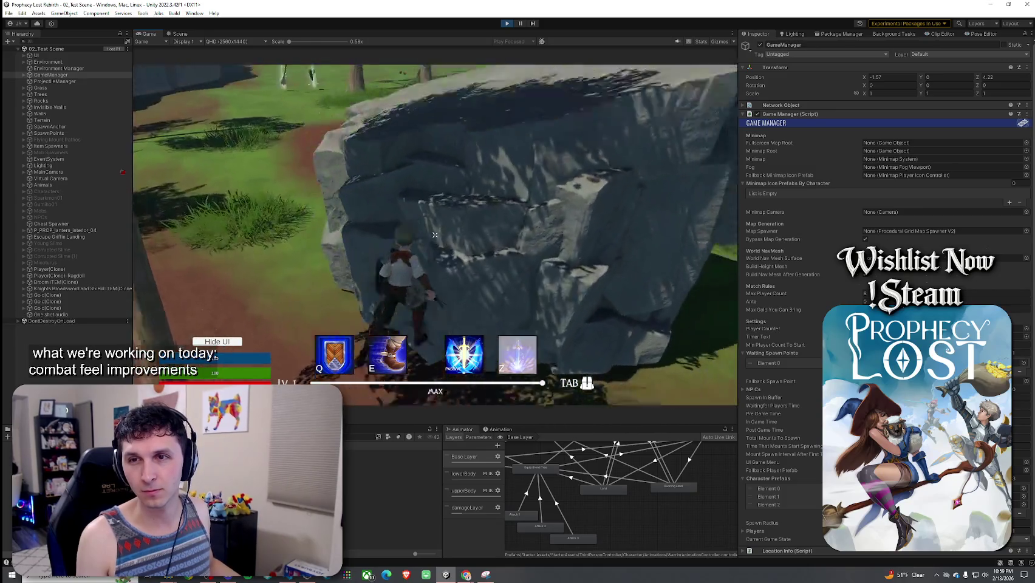
click(436, 236)
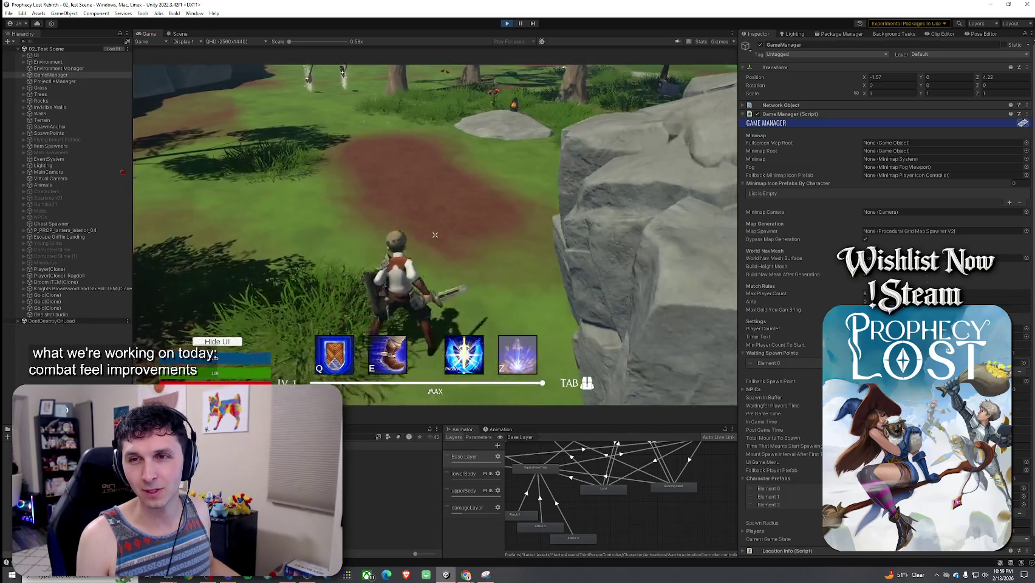
click(435, 236)
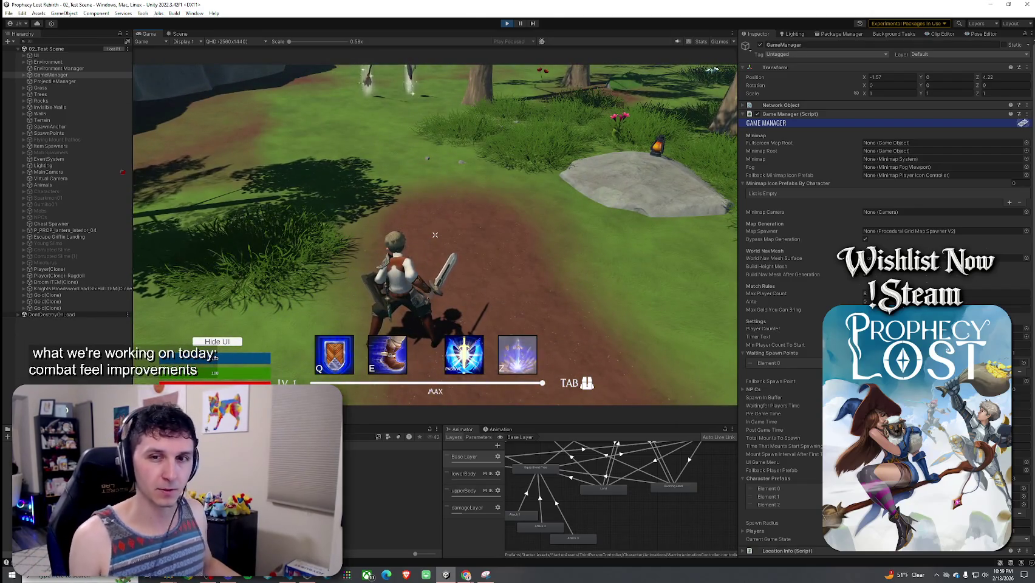
click(435, 236)
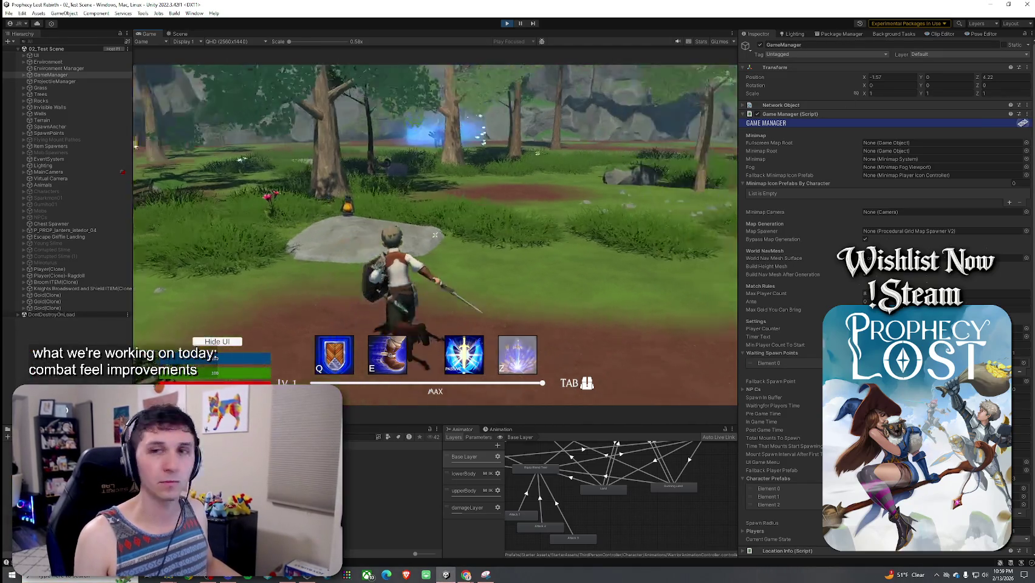
- Maximize the Game view, run along the dirt path and jump, then stop play mode
key(super)
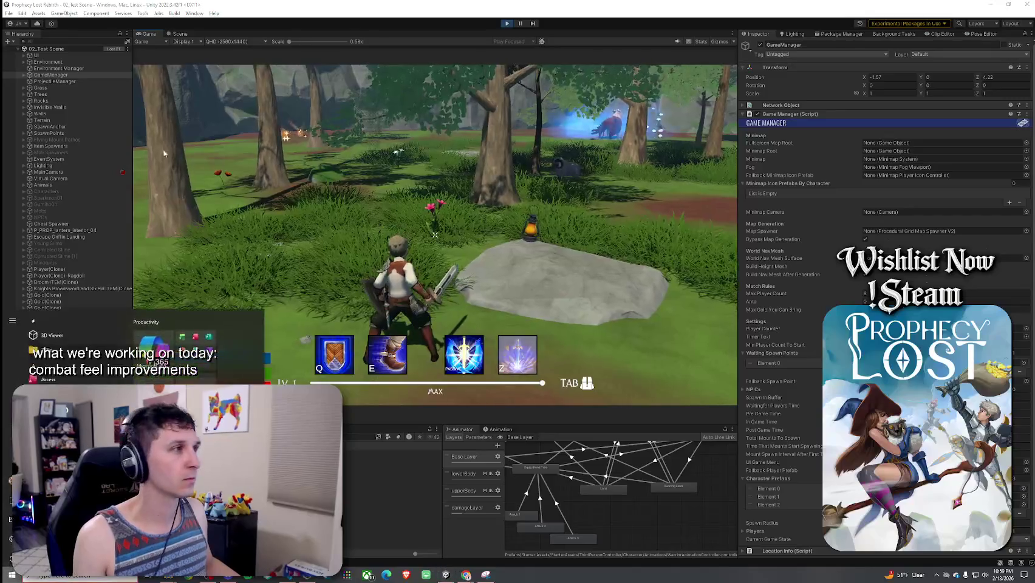
key(shift+space)
key(w)
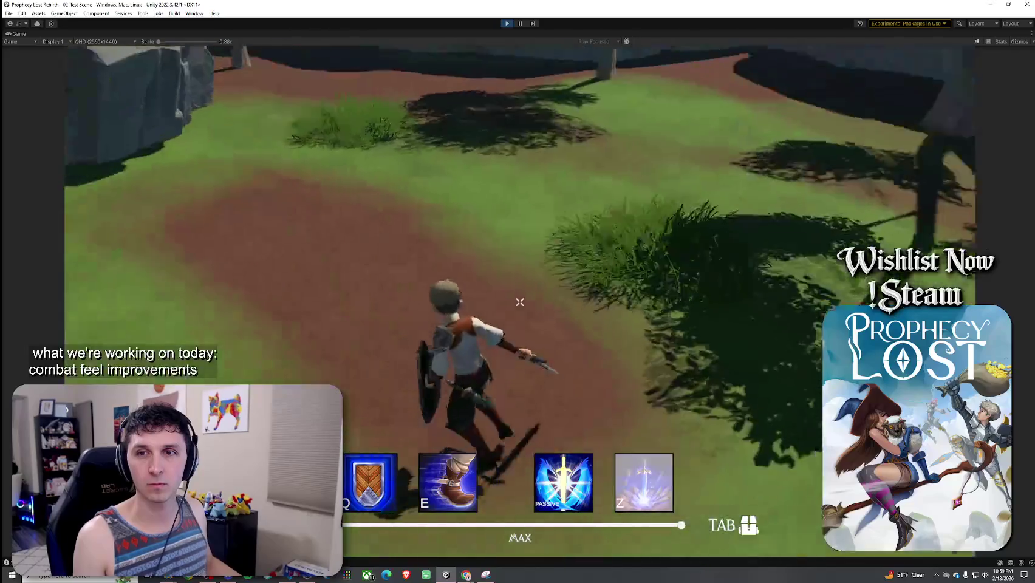
key(space)
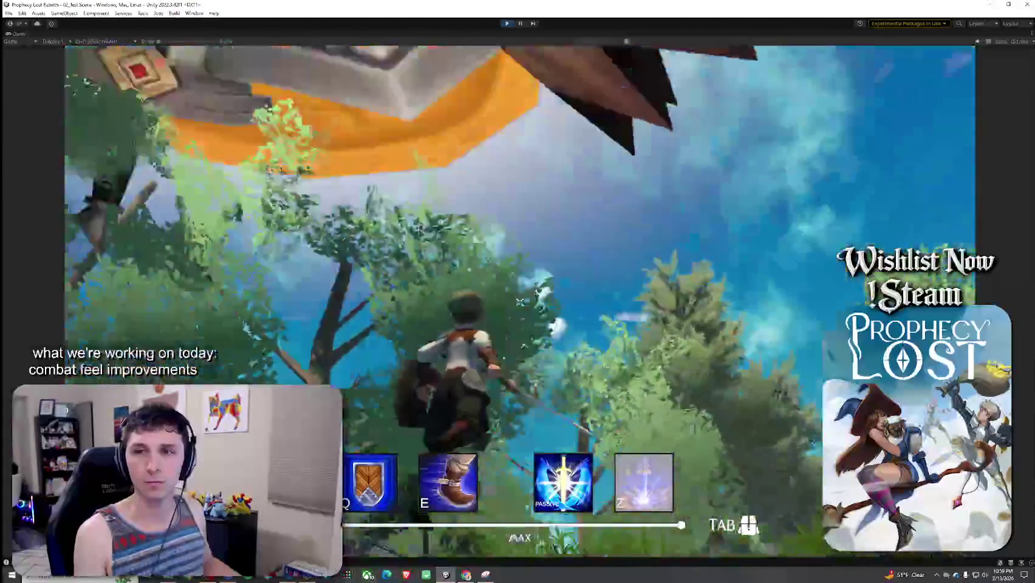
key(super)
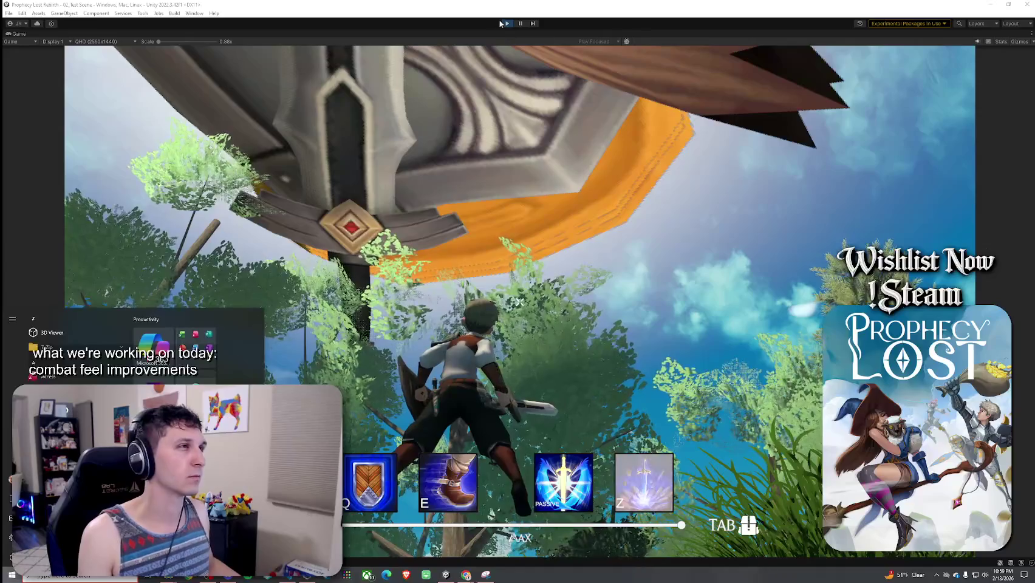
click(507, 25)
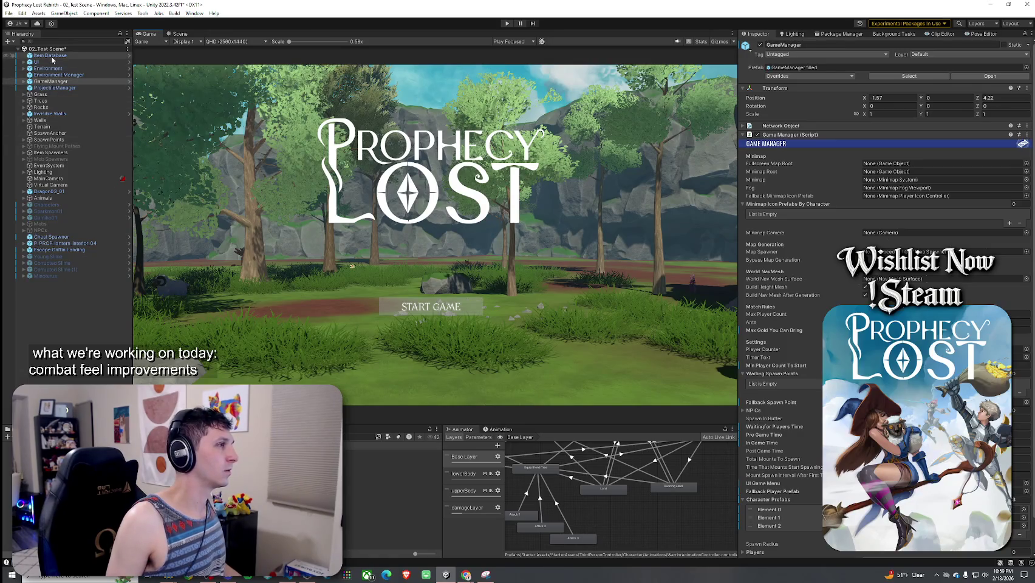
- Check MainCamera's Culling Mask layers, save the scene, and switch to The Plan doc
click(49, 178)
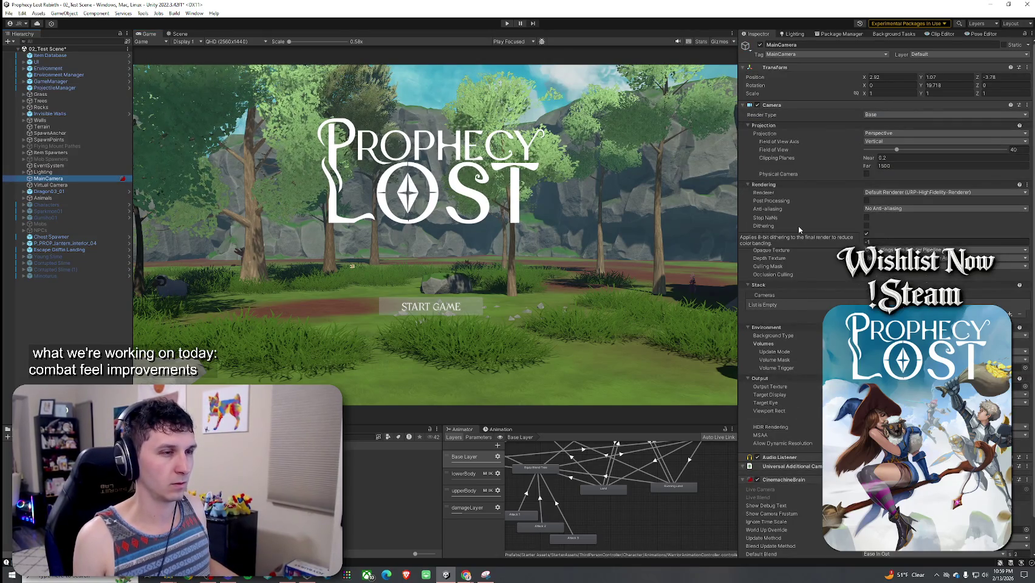
scroll(805, 323, down, 2)
scroll(805, 329, up, 2)
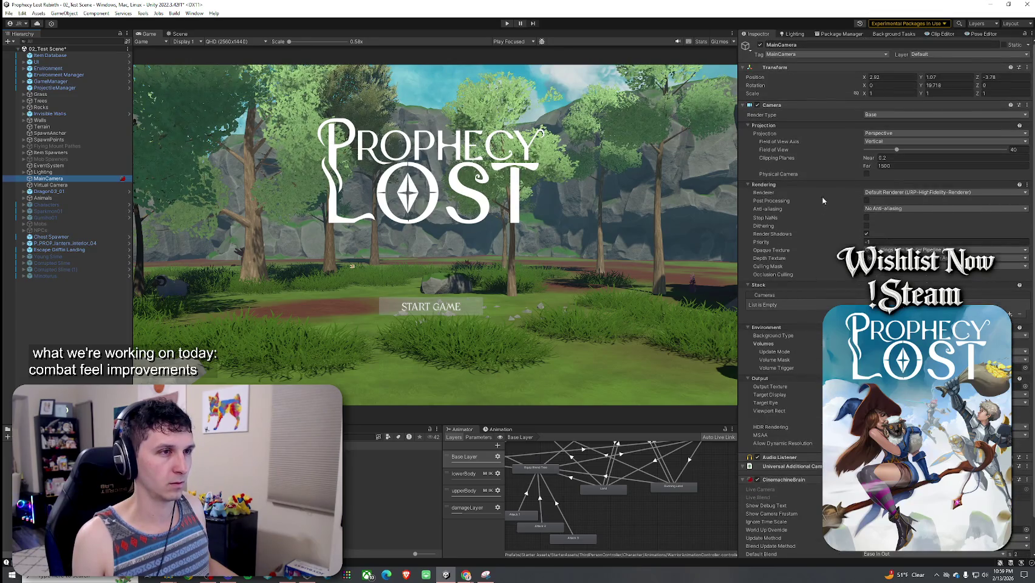
click(900, 266)
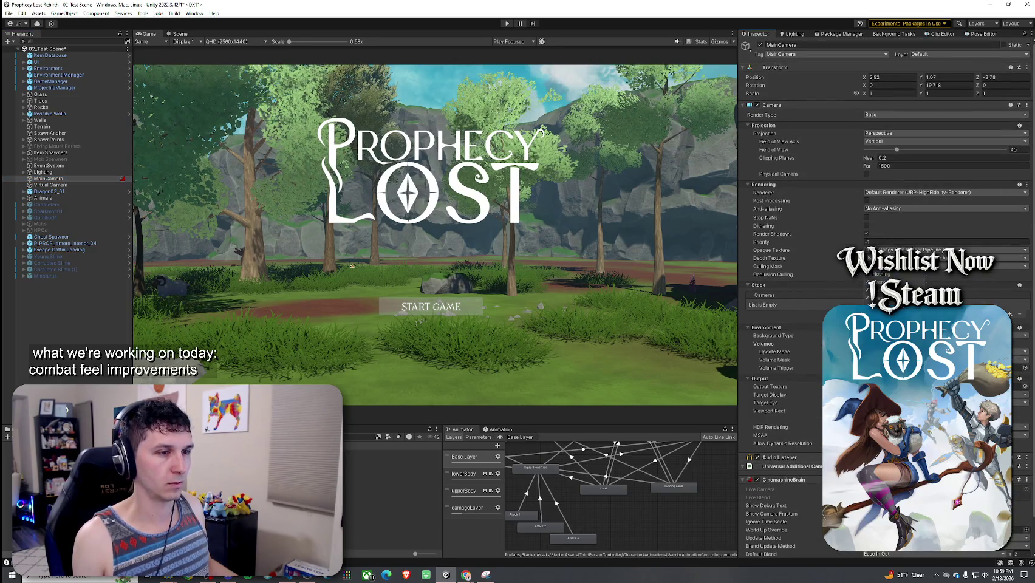
click(9, 13)
click(25, 53)
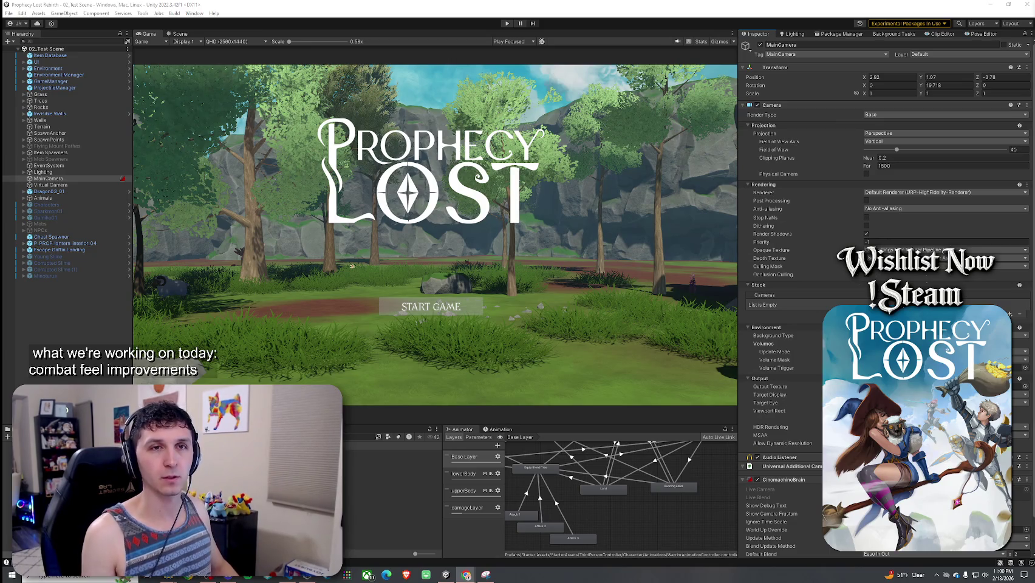
key(alt+Tab)
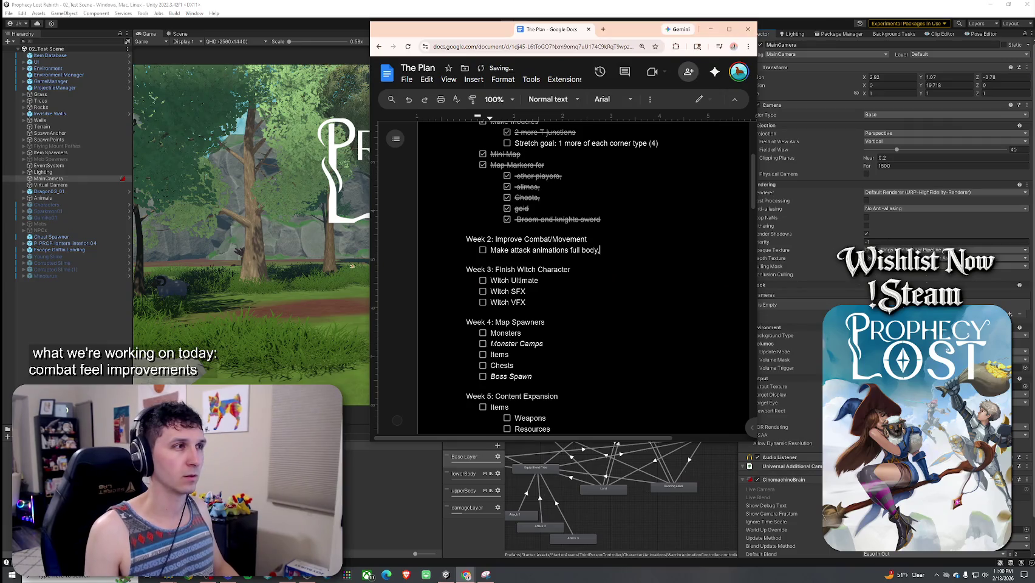
- Tick off 'Make attack animations full body' and leave an empty checklist item below it
drag(542, 31, 544, 32)
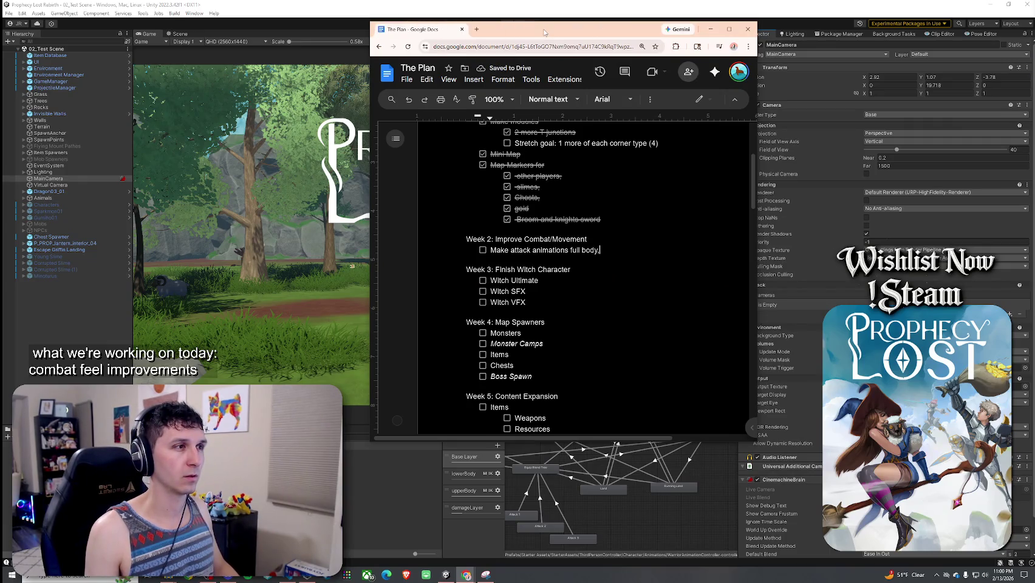
key(BackSpace)
click(482, 249)
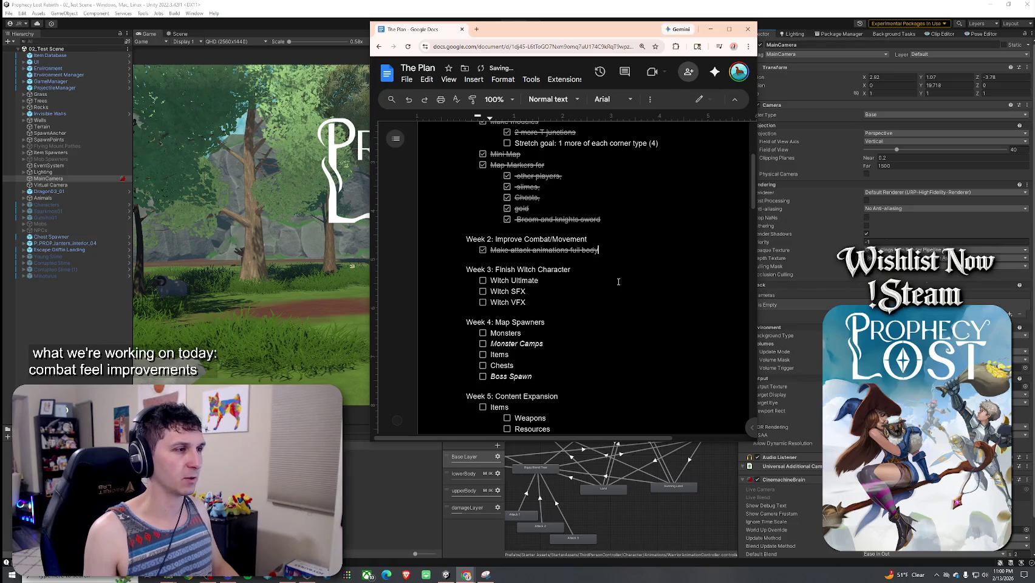
key(Return)
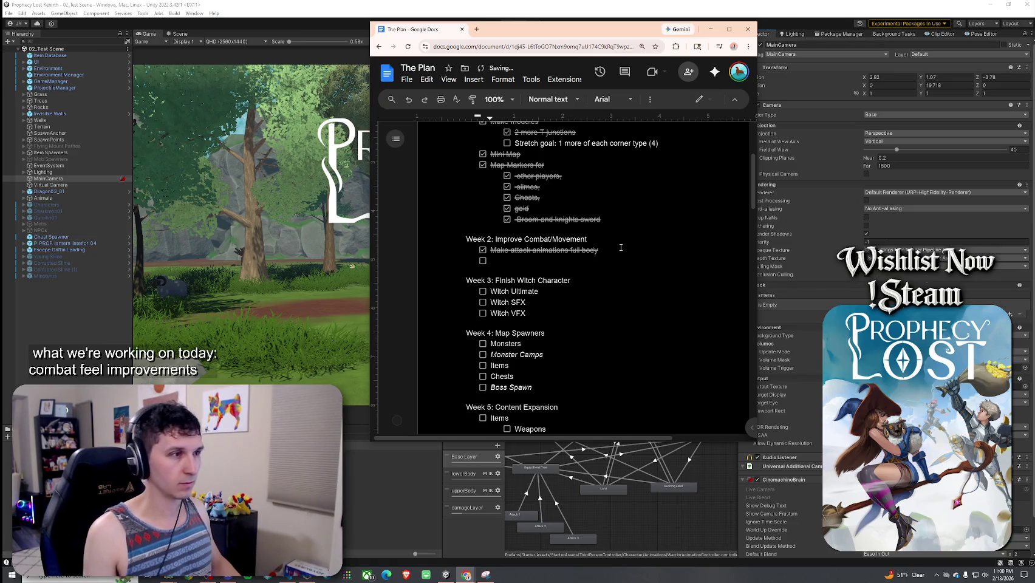
click(620, 247)
text(for wal)
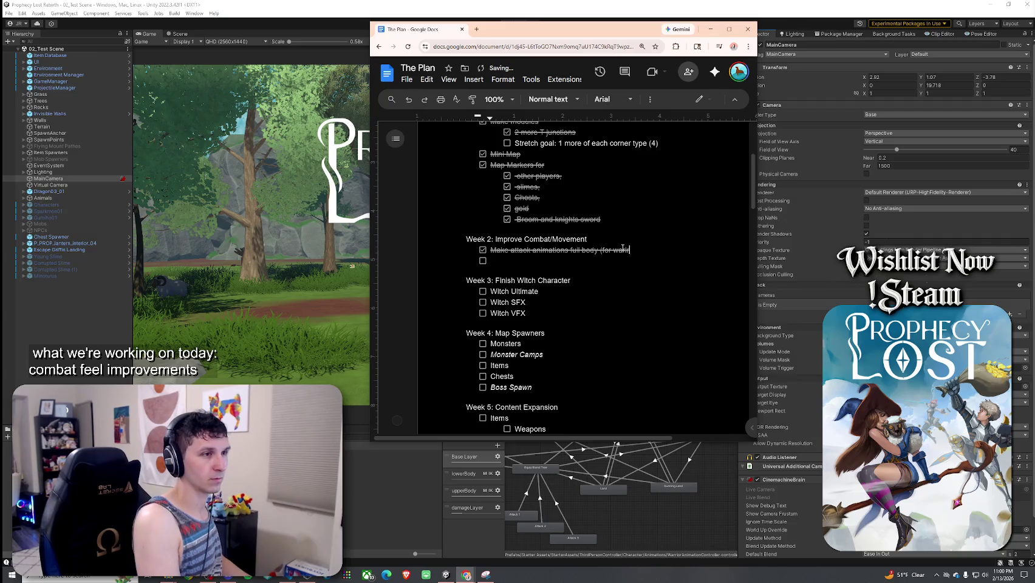
text(rrior)
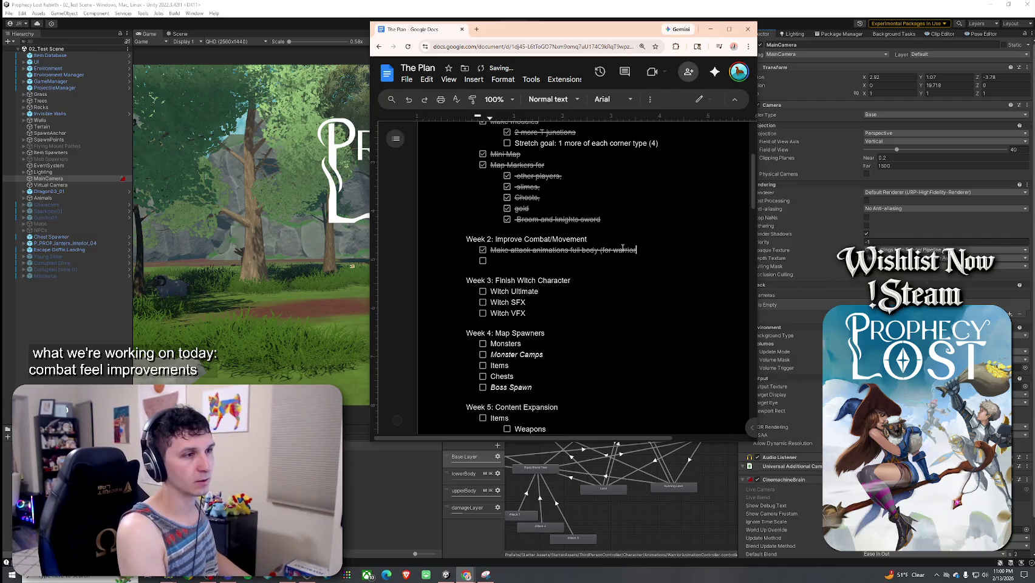
key(BackSpace)
key(BackSpace)
key(BackSpace)
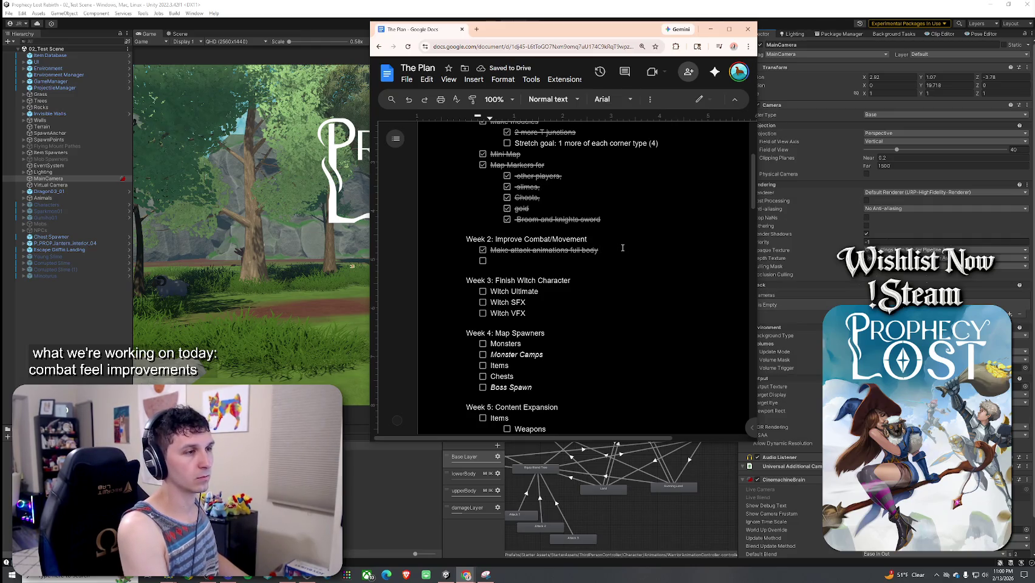
key(BackSpace)
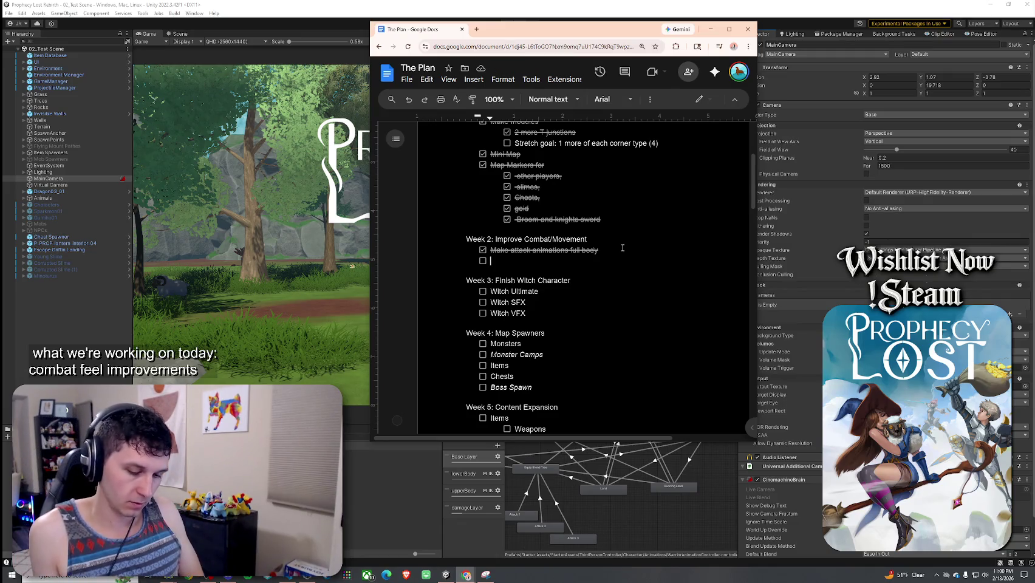
- Add 'Reduce cooldown time after attack so you can run faster' and the slower standing unarmed-attack note
text(Reduce coold)
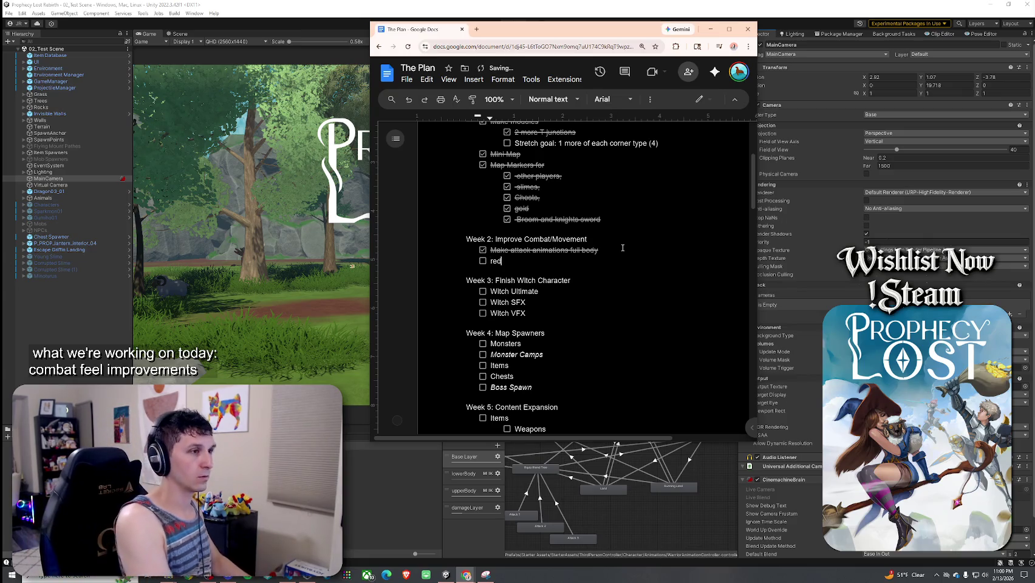
text(own time)
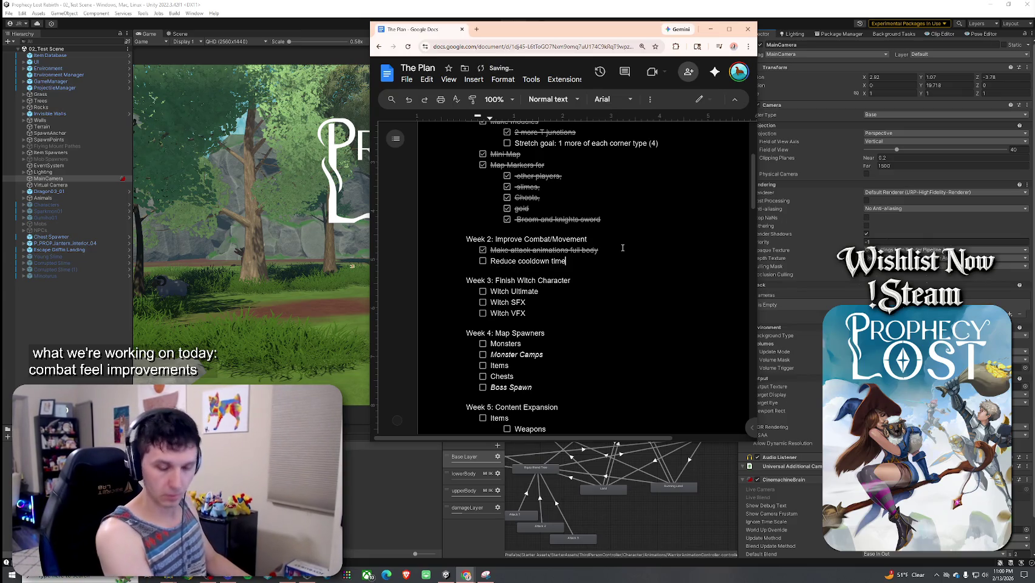
text( after attack so you can run faster)
key(Return)
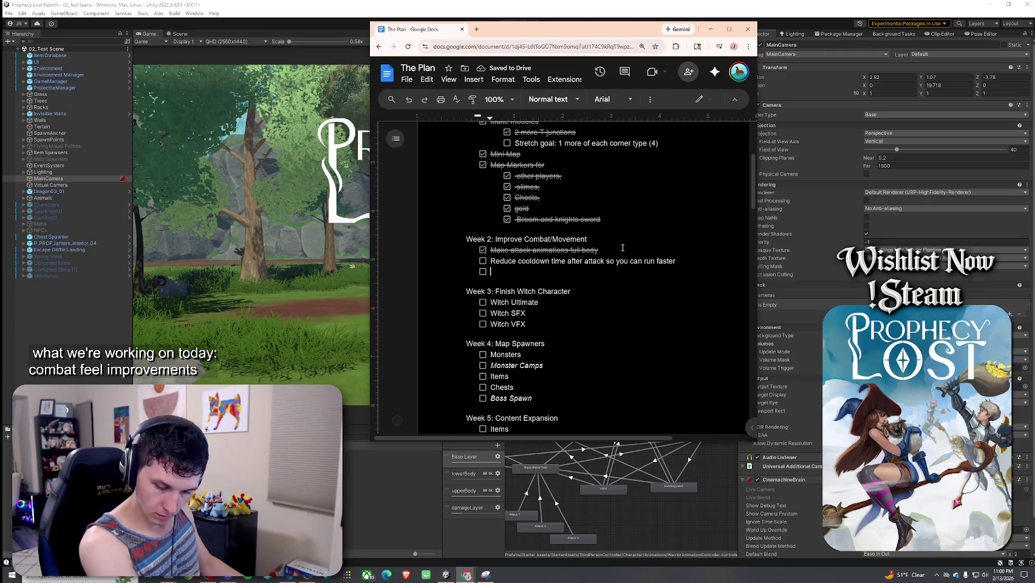
text(attack)
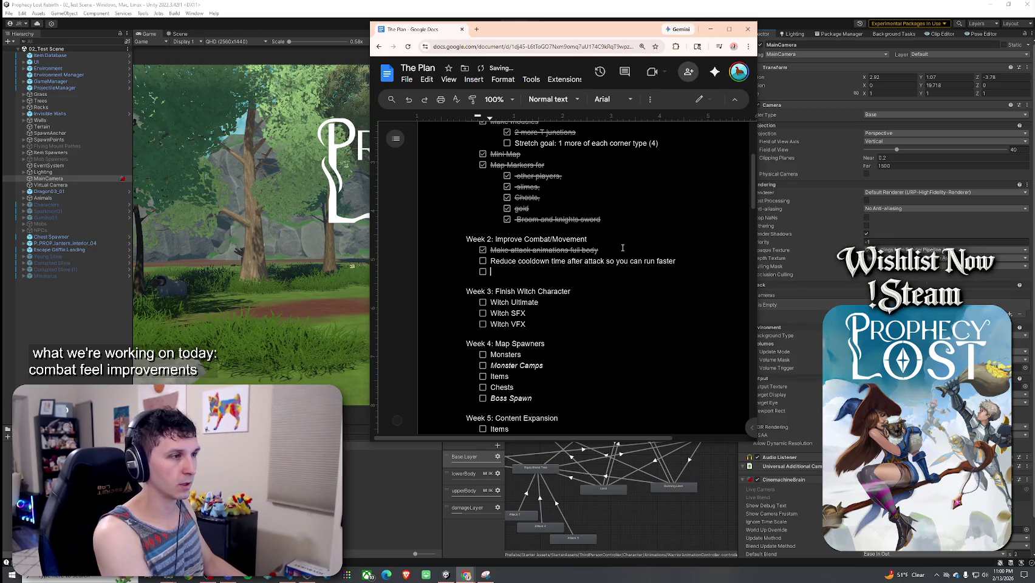
text(Unarmed attack from standing still)
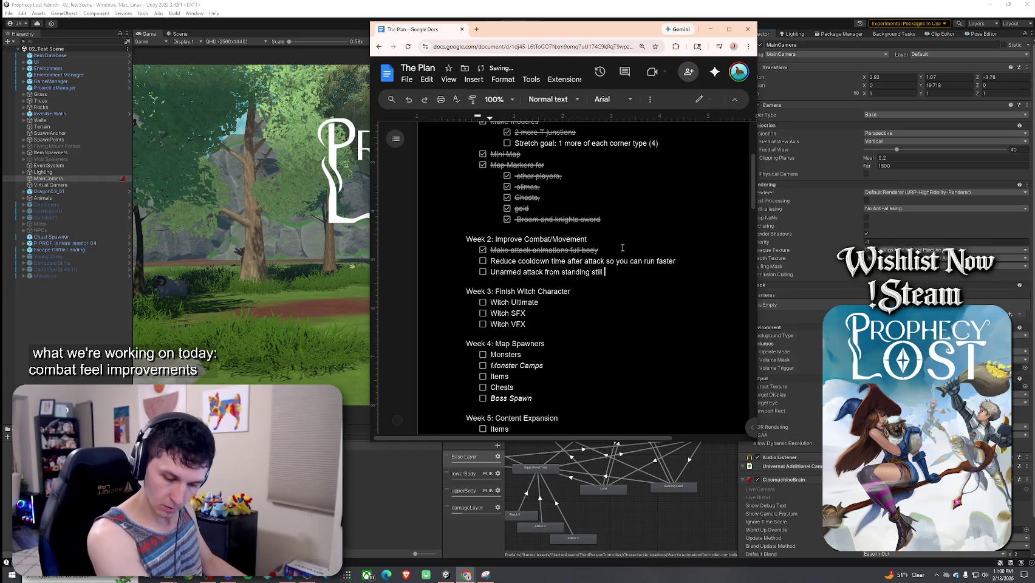
text(much slower than while holdi)
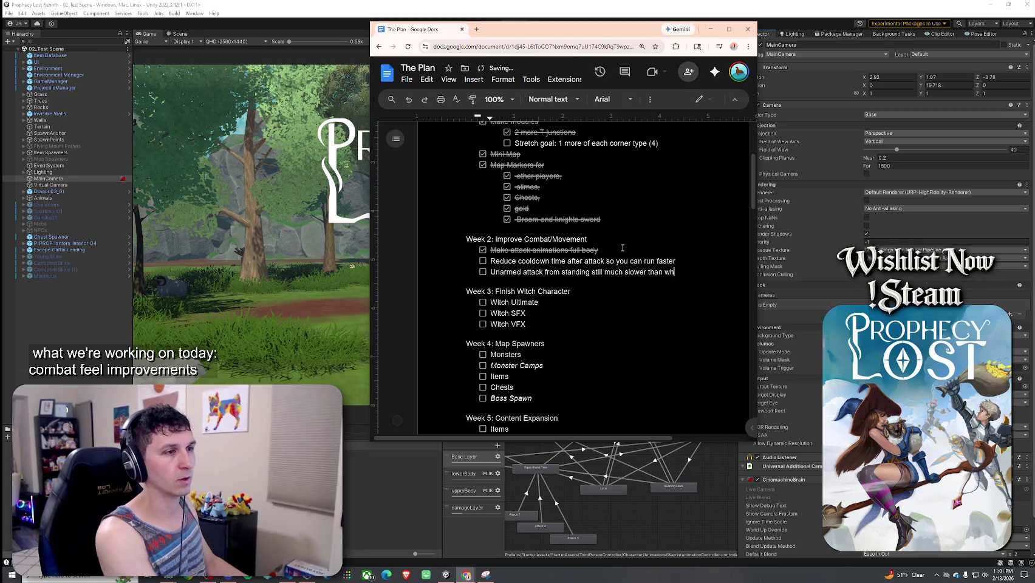
text(n)
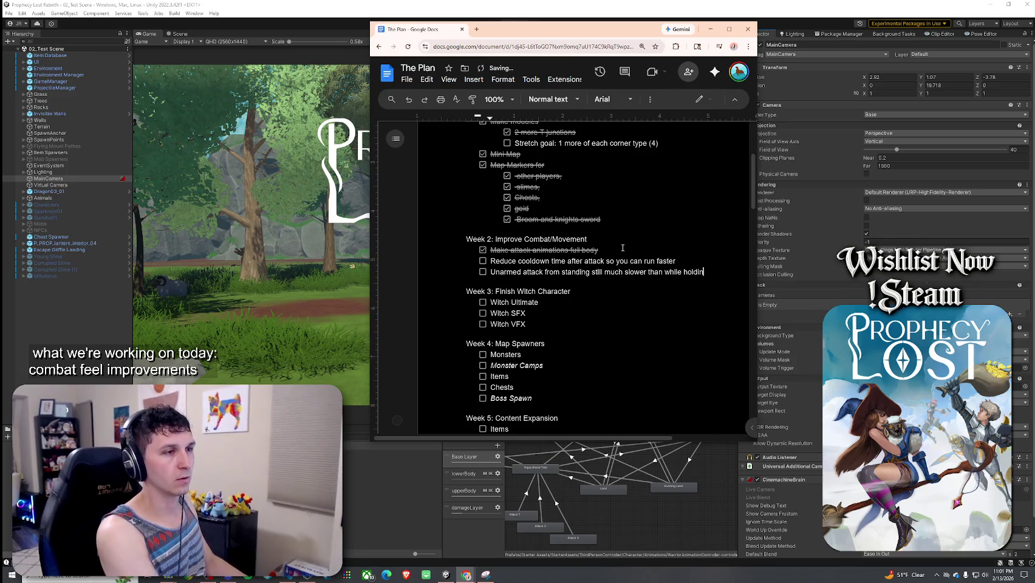
text(g forward, is this a)
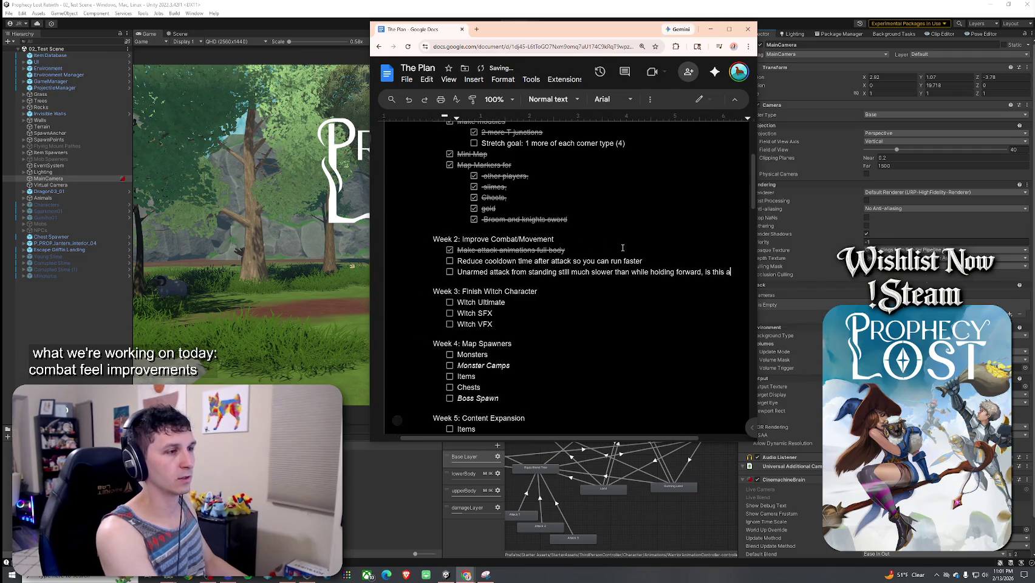
text( lowe)
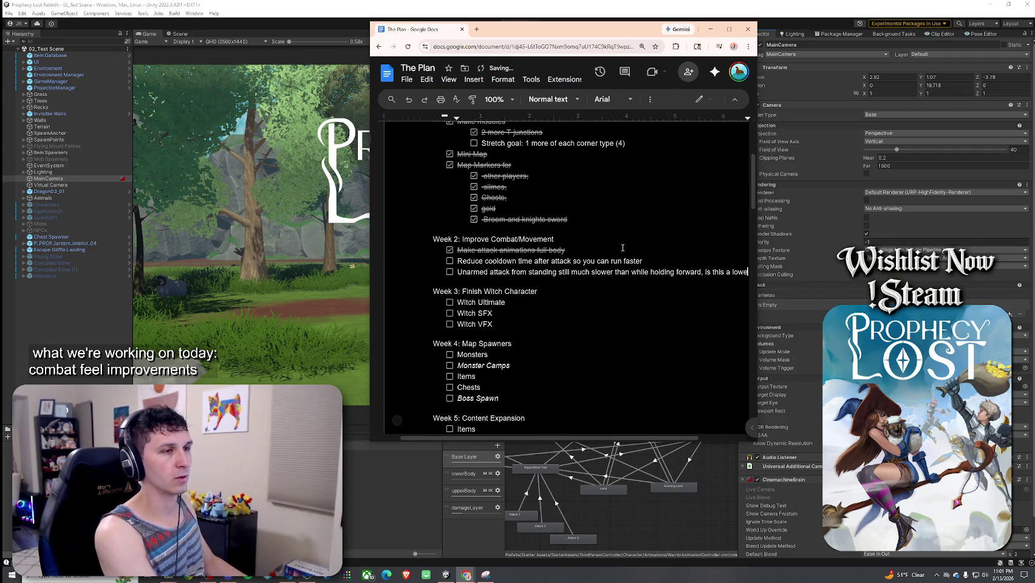
text(rbody rotation issue)
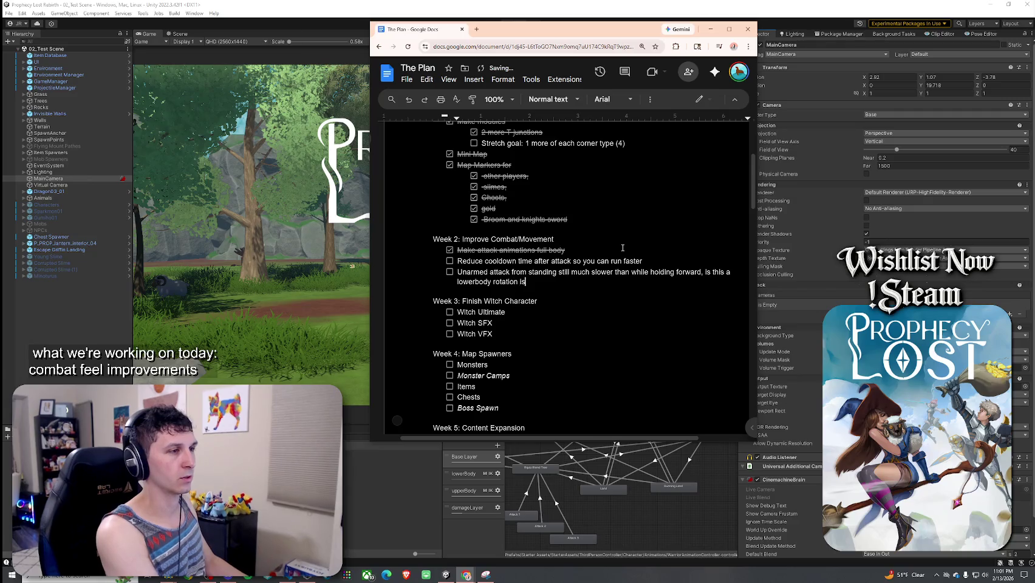
key(Return)
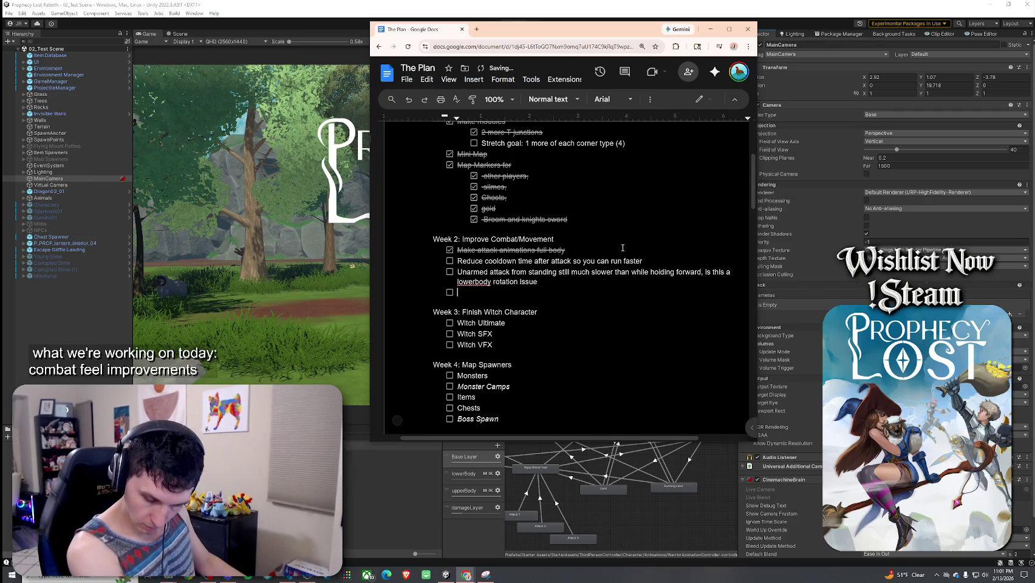
- Write a main-level task about tick timer tweaks for unarmed and armed attacks
key(Tab)
text(dr do we nee)
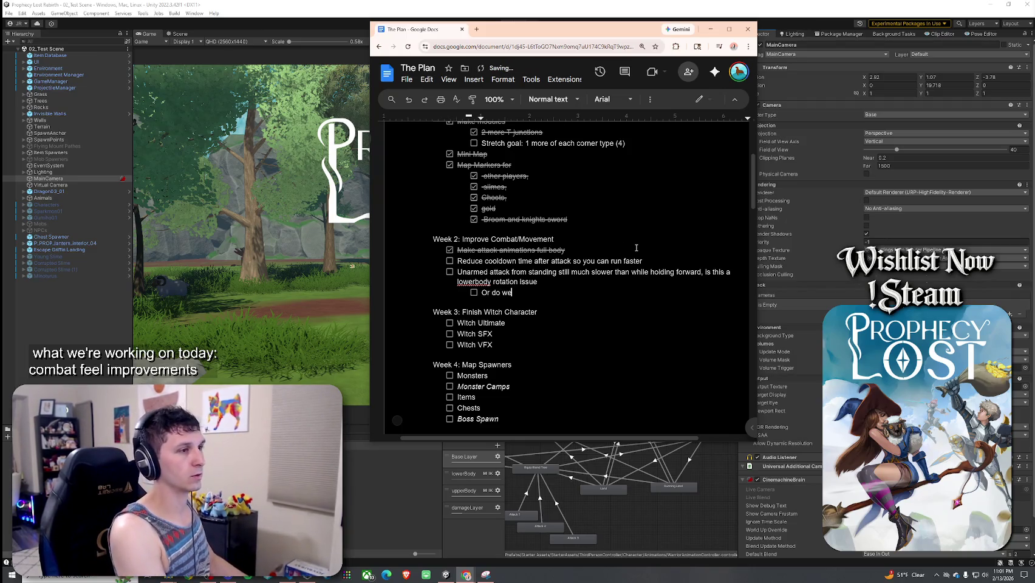
text(o tweak)
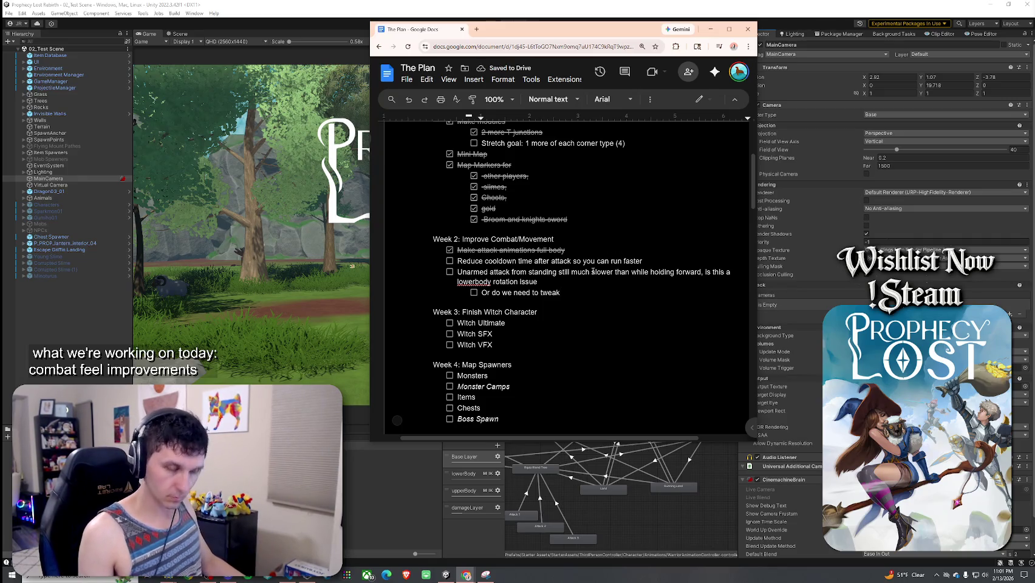
click(481, 294)
key(shift+Tab)
key(Tab)
key(shift+Tab)
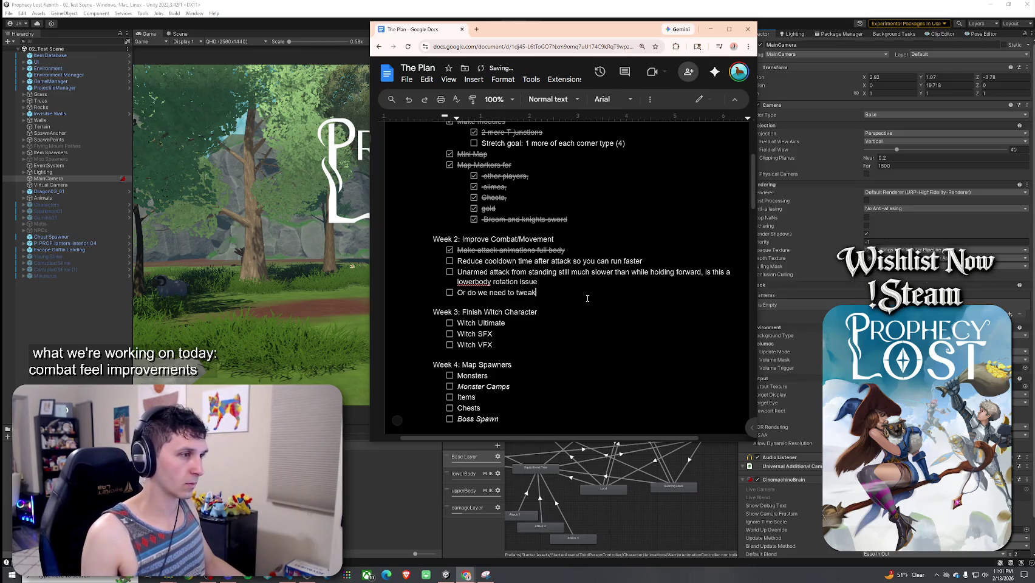
text( tick timer)
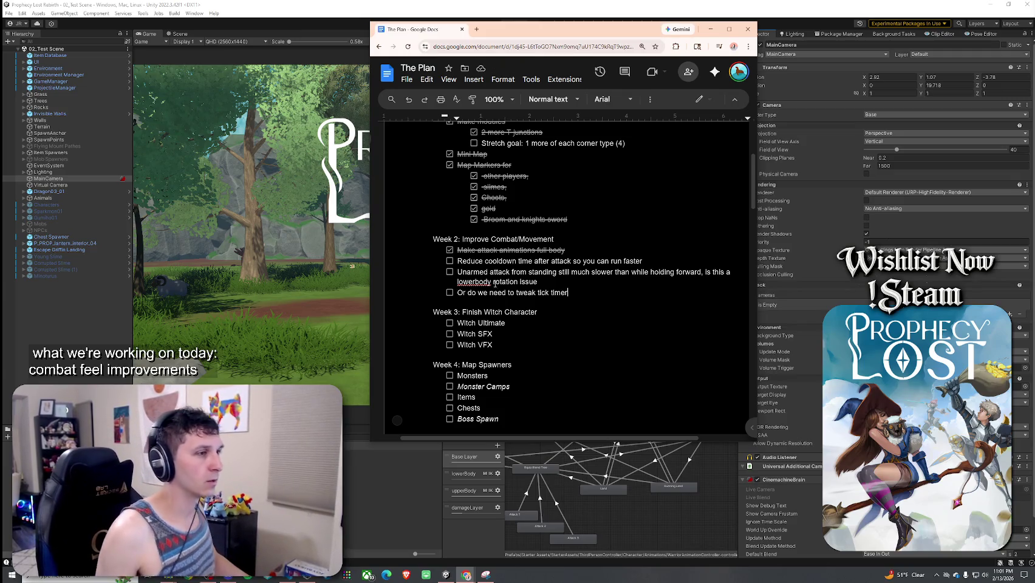
click(471, 292)
key(BackSpace)
key(BackSpace)
key(BackSpace)
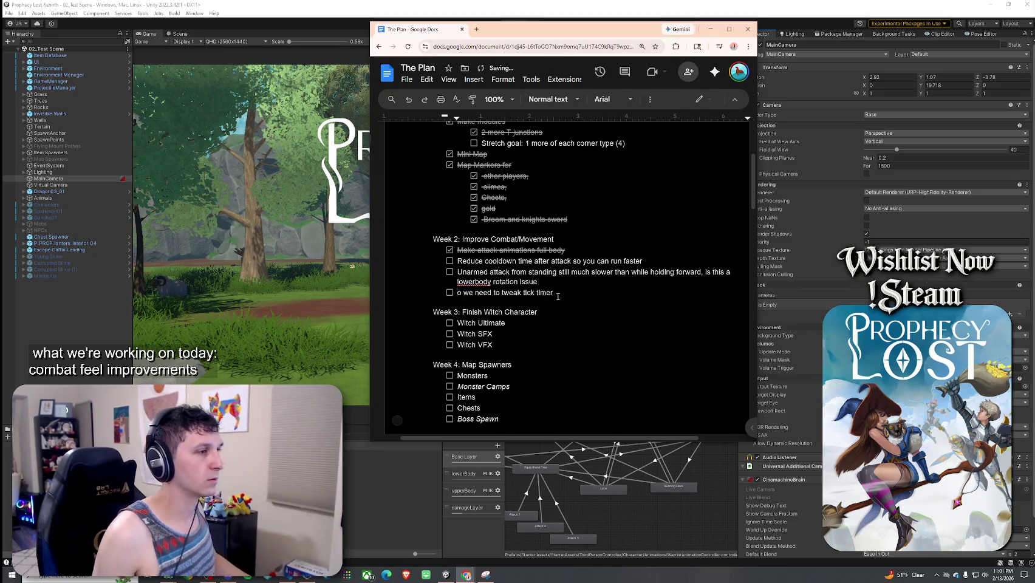
key(ctrl+Delete)
key(ctrl+Delete)
key(ctrl+Delete)
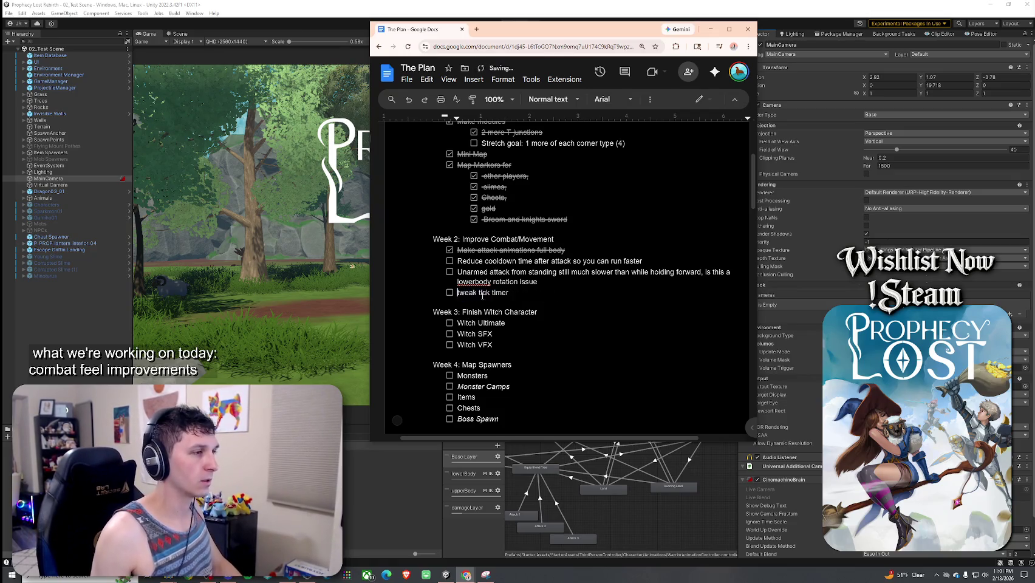
text(s for una)
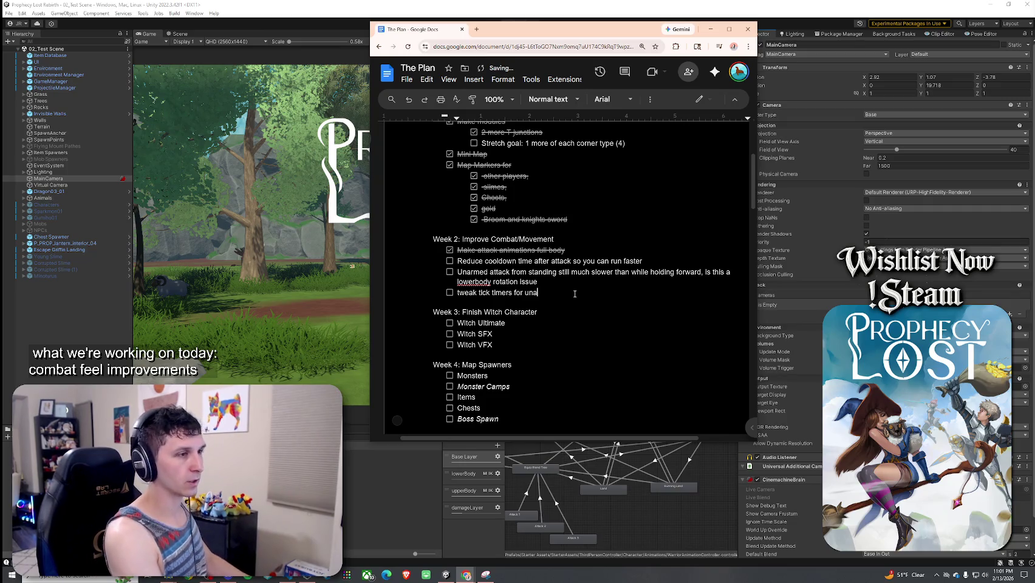
text(rmed and arme)
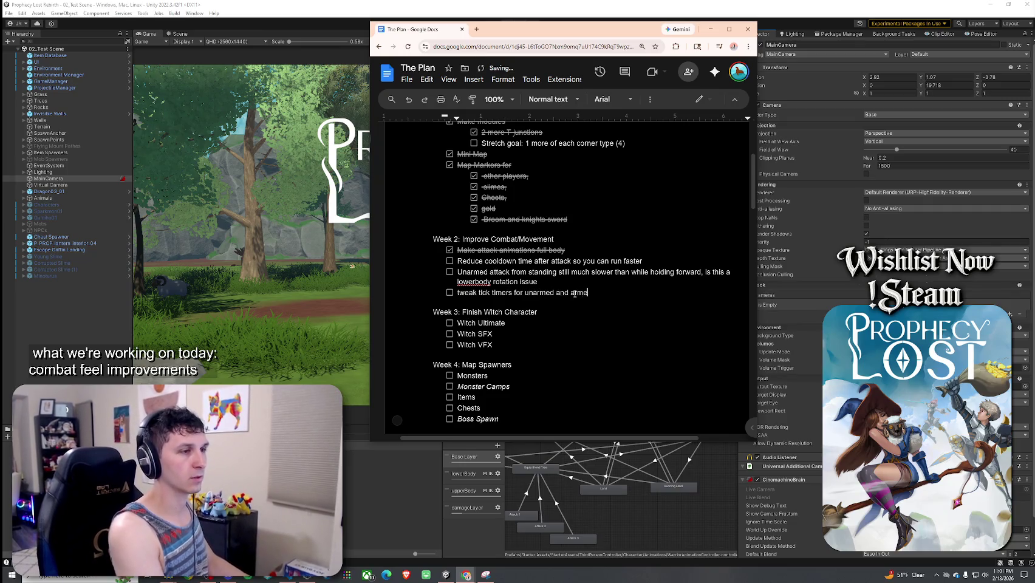
text(d attacks for warr)
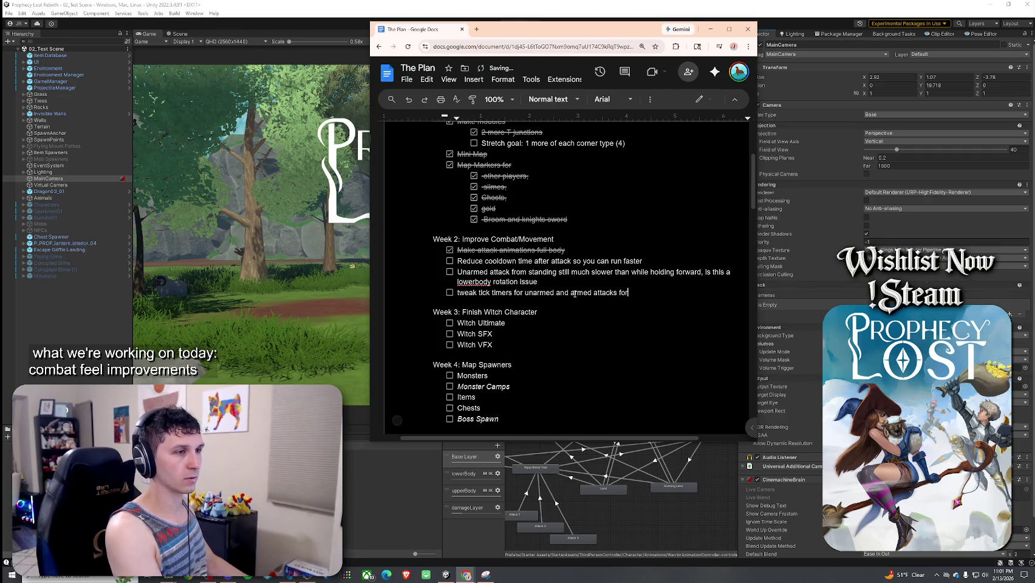
key(BackSpace)
key(BackSpace)
key(BackSpace)
- Add the task 'Consider new armed animations for warrior altogether'
key(Return)
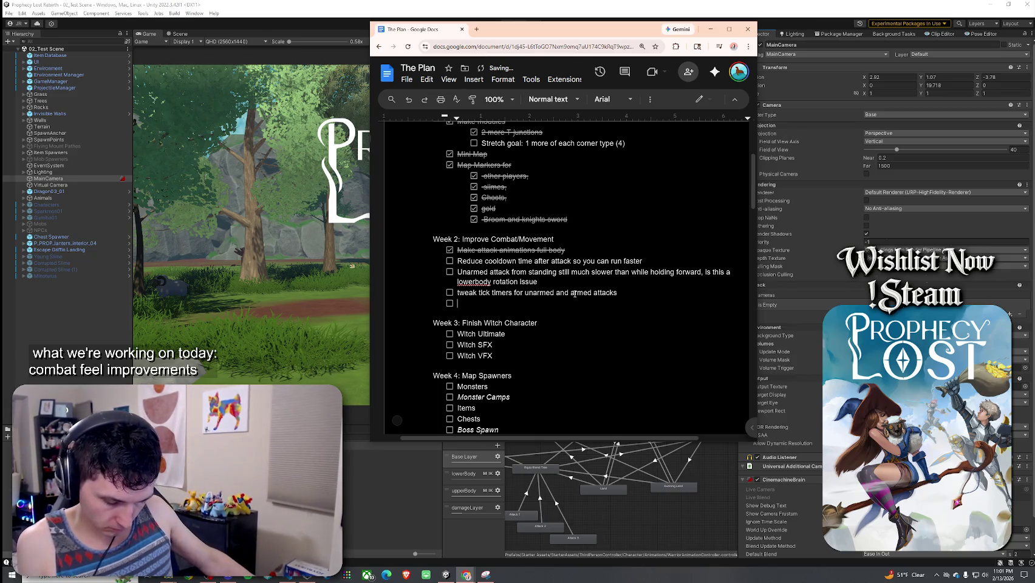
text(Consider new )
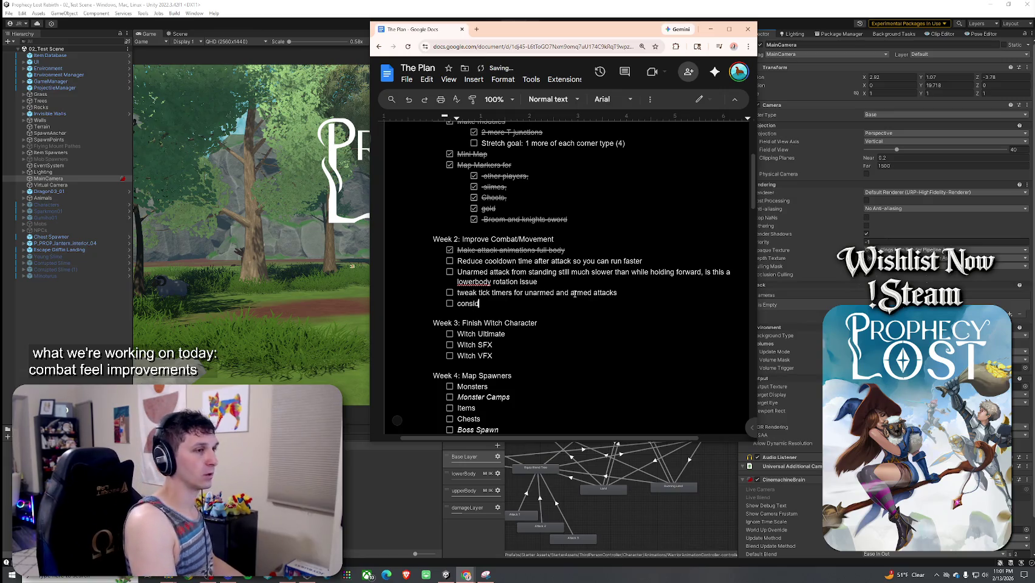
text(armed )
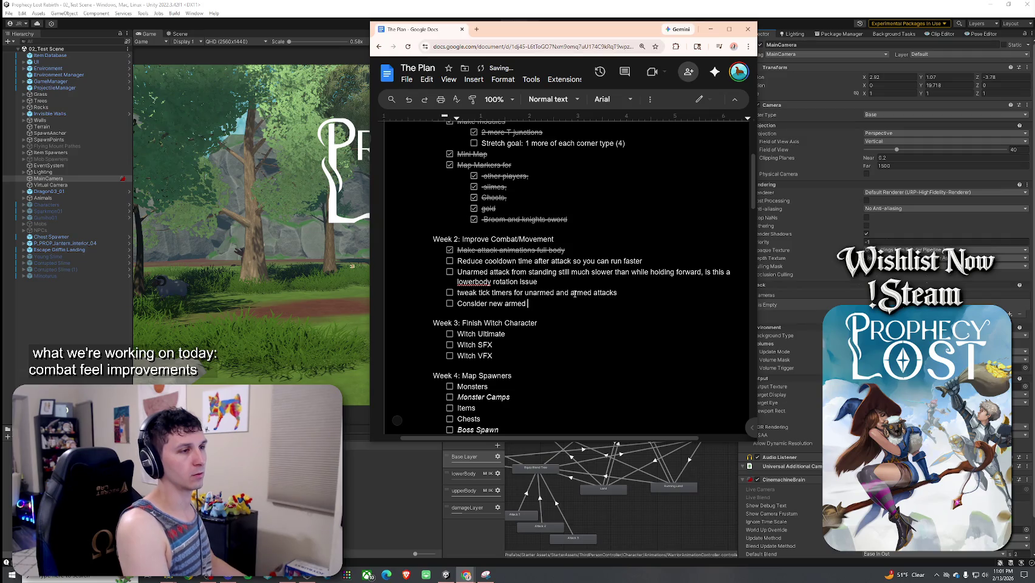
text(animations for wra)
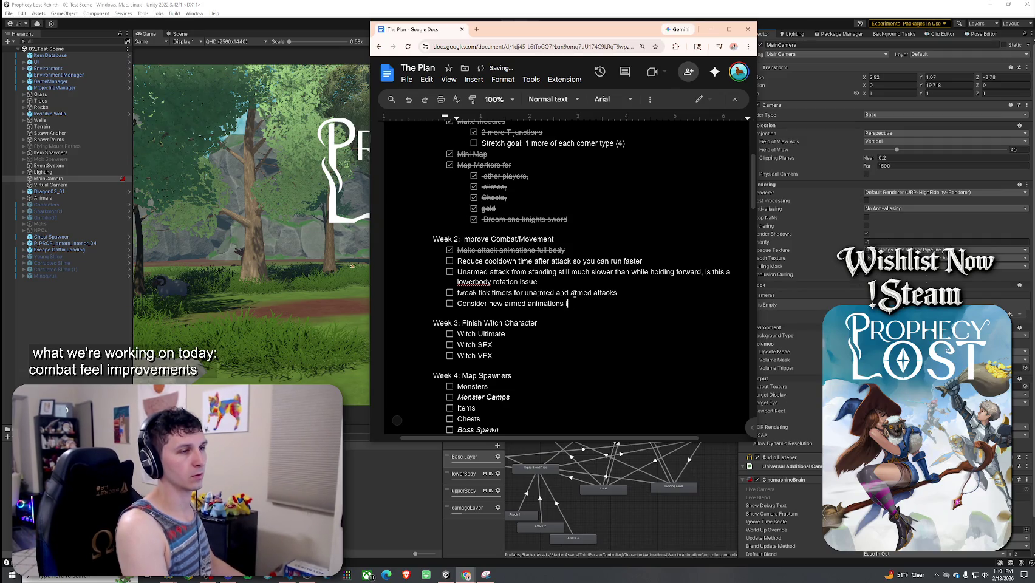
key(BackSpace)
key(BackSpace)
text(arrior )
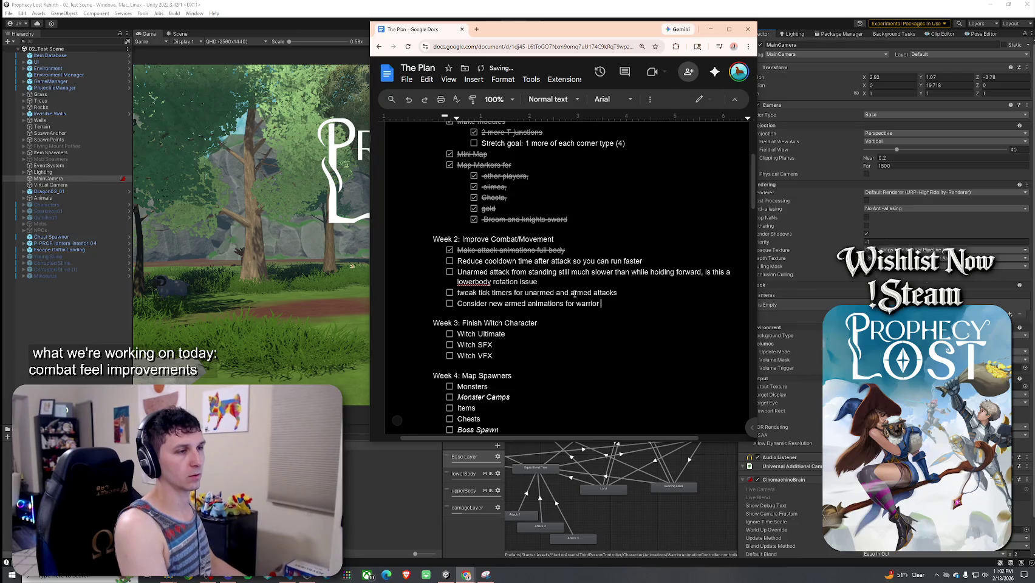
text(altogether)
key(Return)
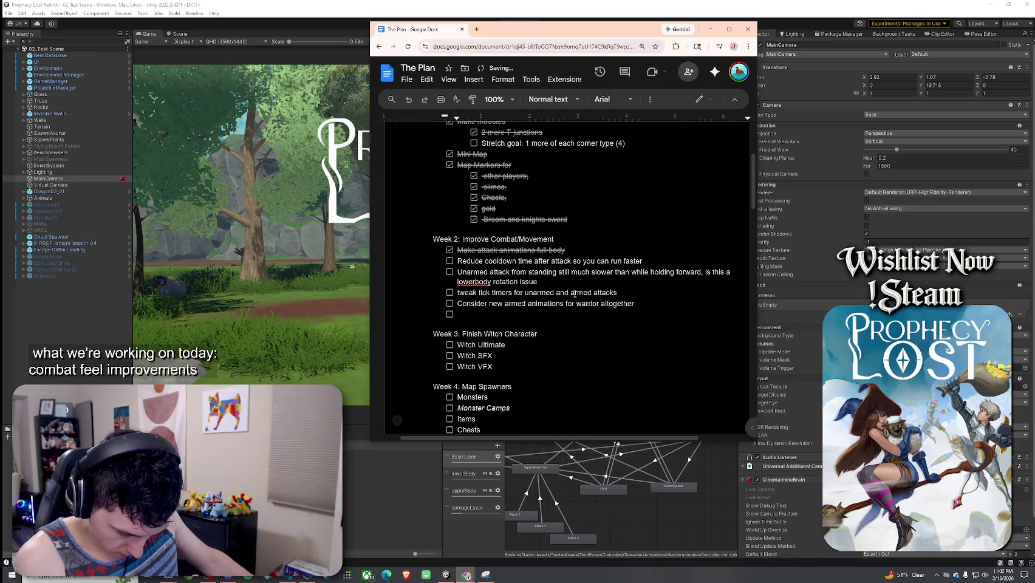
- Add a task for a method to slow rotation during just a sub-state (third combo attack)
text(slow rotat)
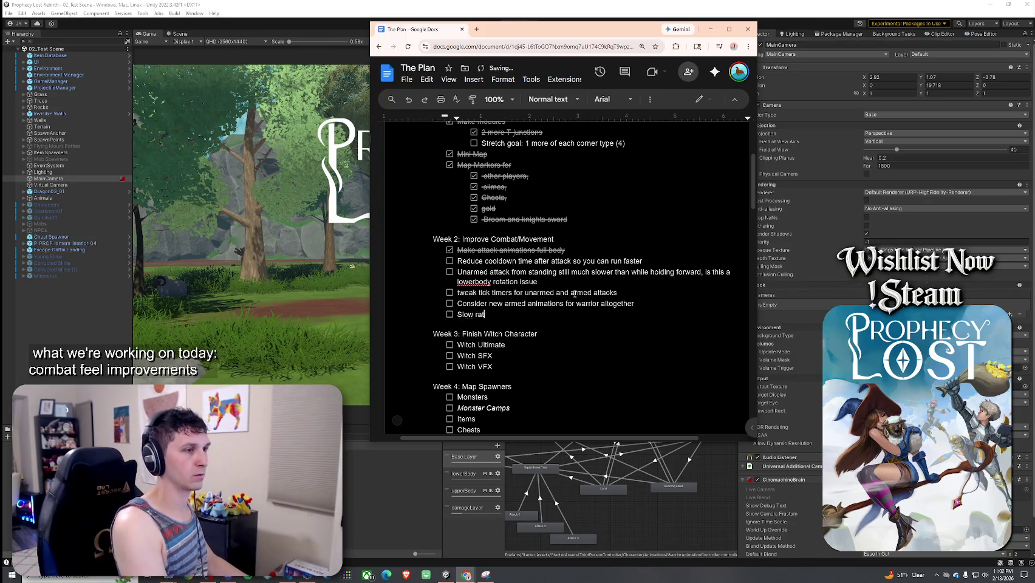
text(ion)
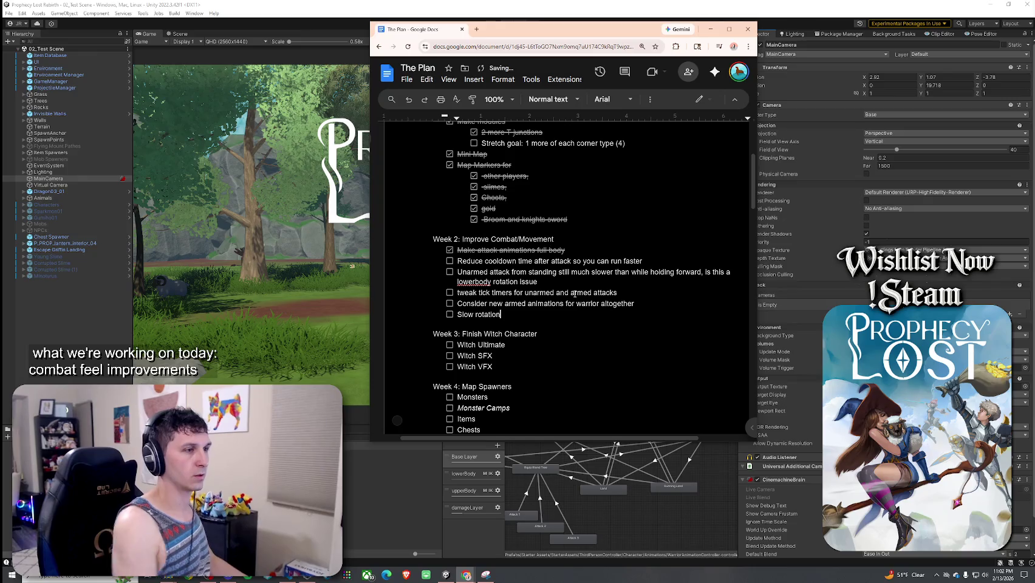
click(462, 315)
text(Add a method )
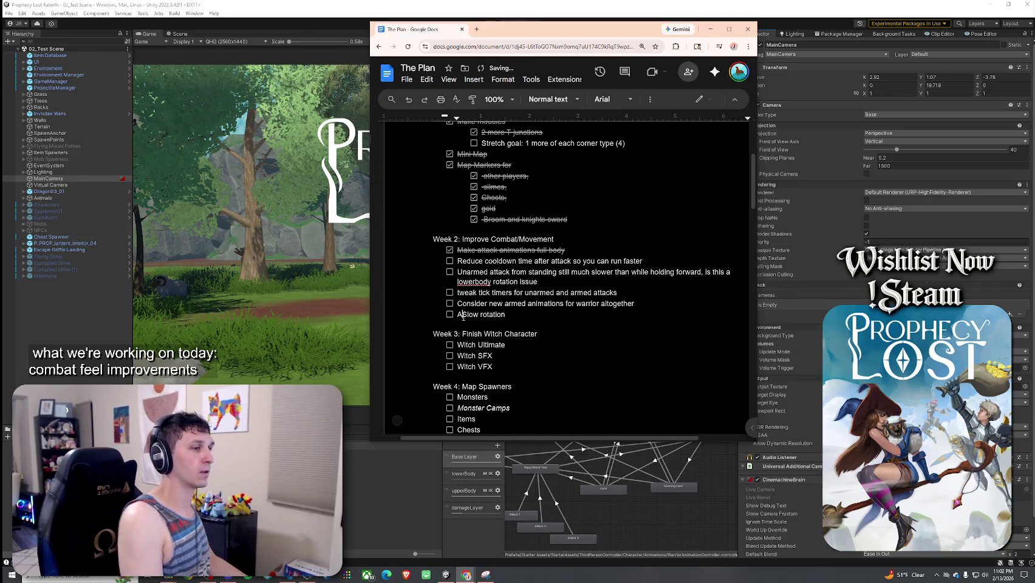
text(that can )
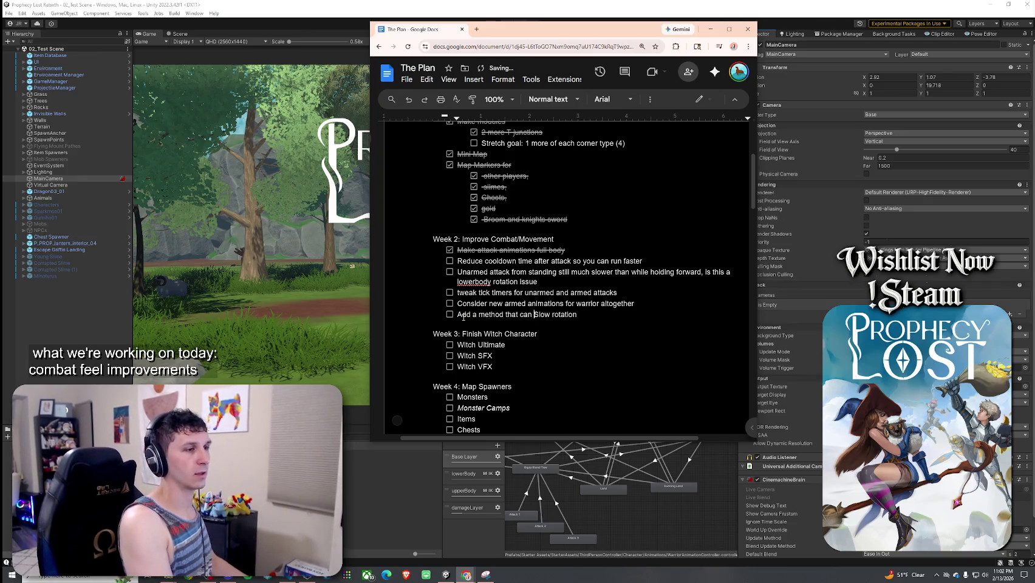
text(s)
click(600, 312)
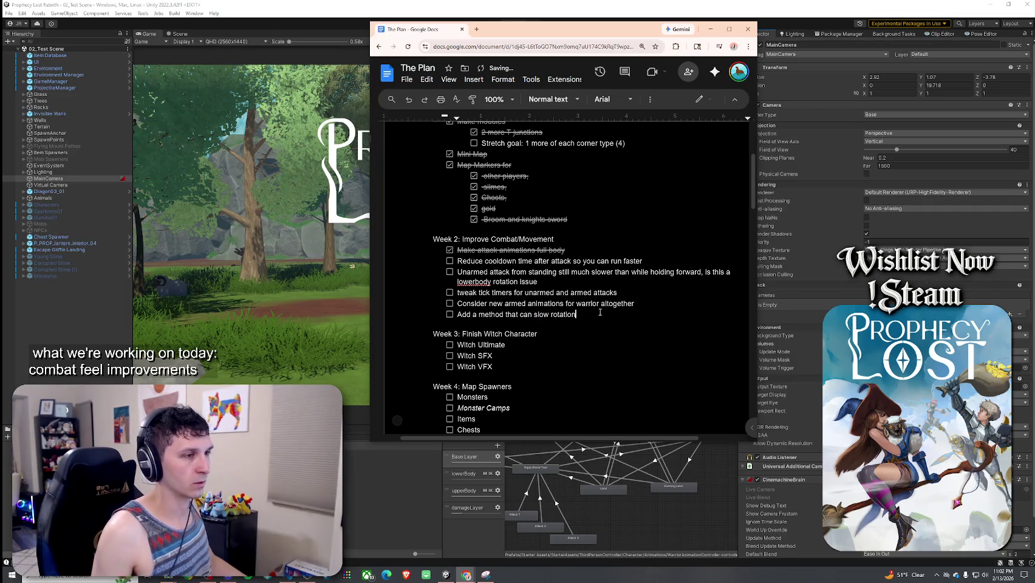
text( during just a )
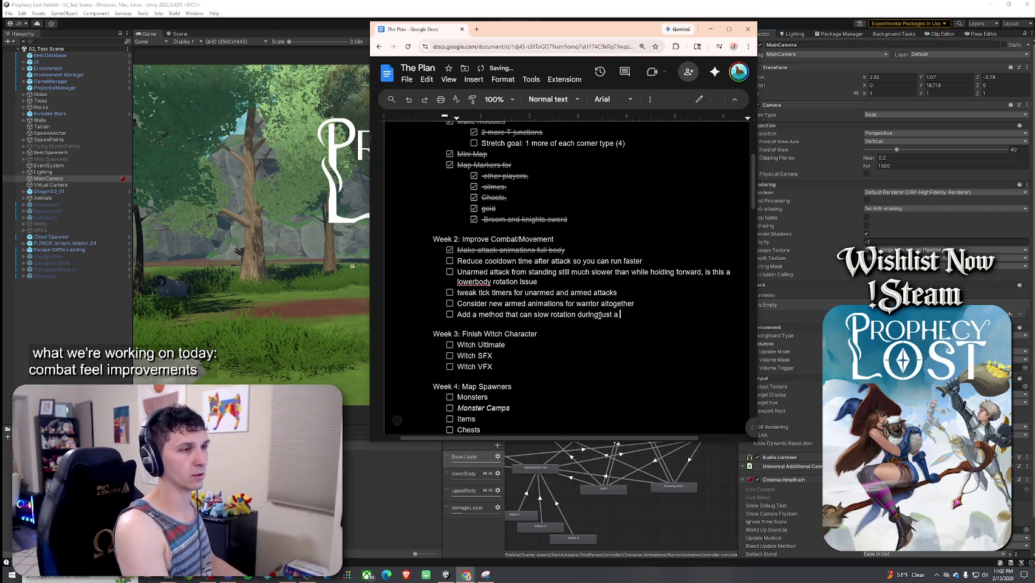
text(substrate (third combo att)
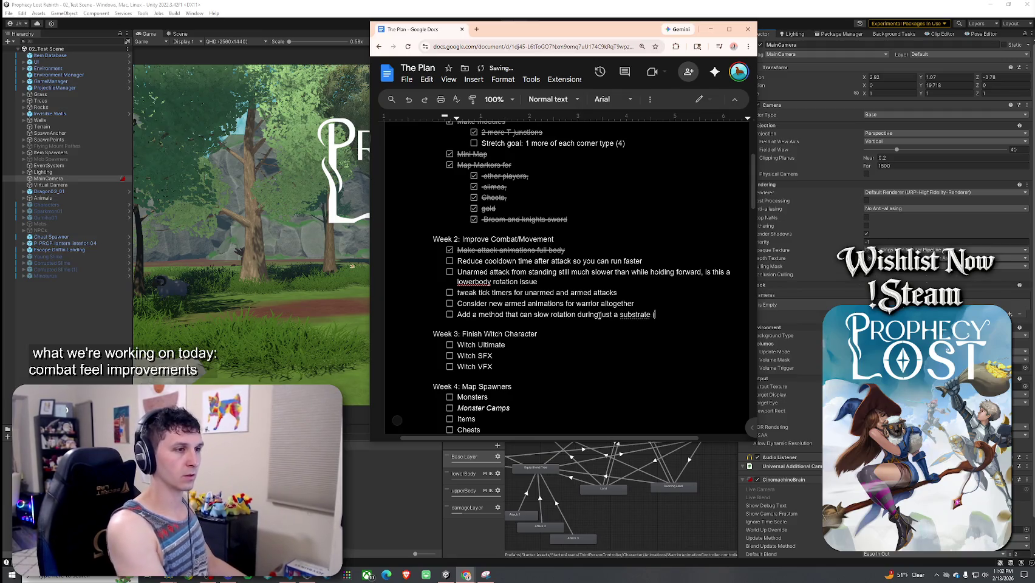
text(ack))
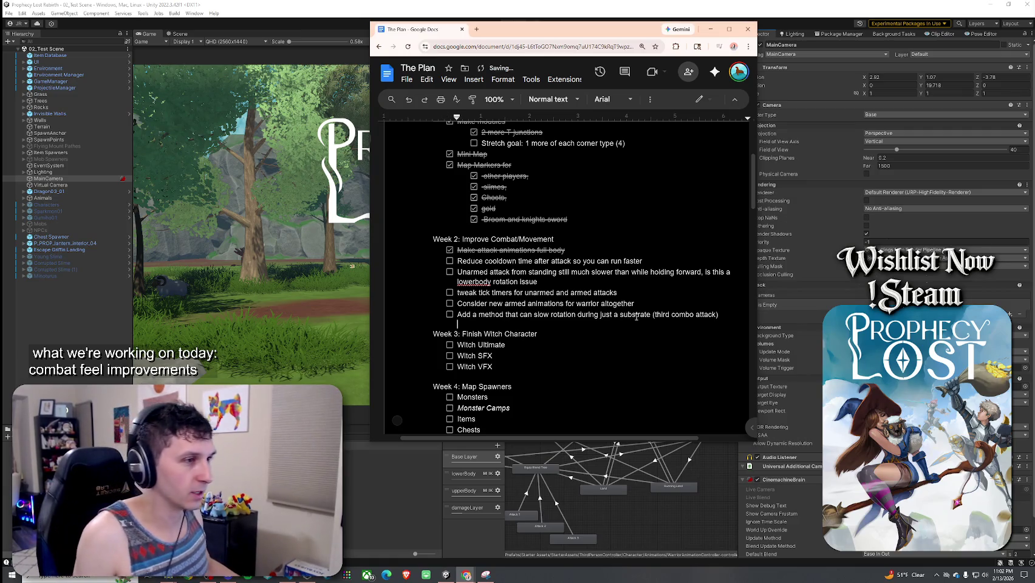
click(640, 314)
key(Left)
key(Left)
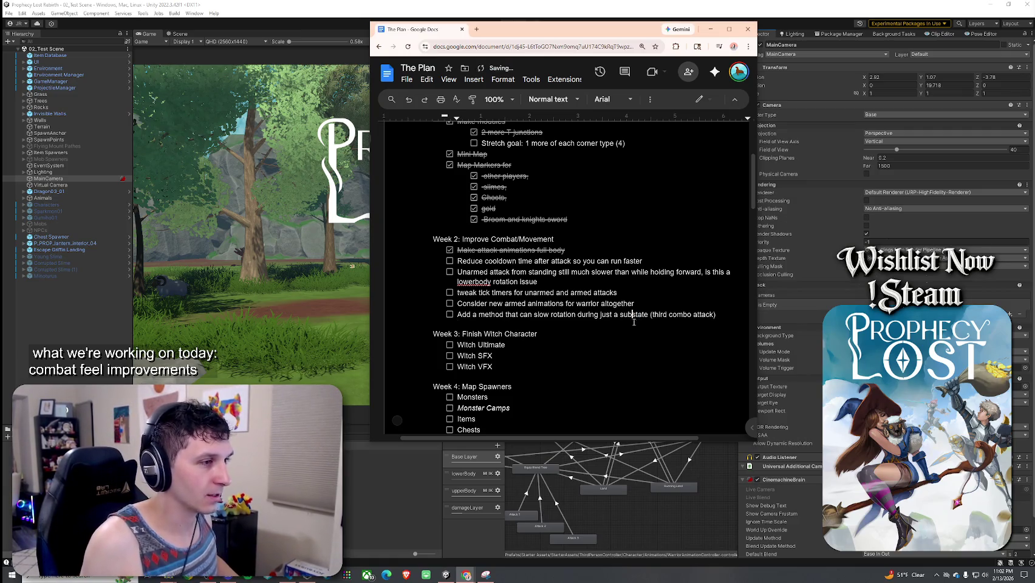
text(-)
- Add the task 'Unarmed Charge attack is gone?' and return to Unity
key(Return)
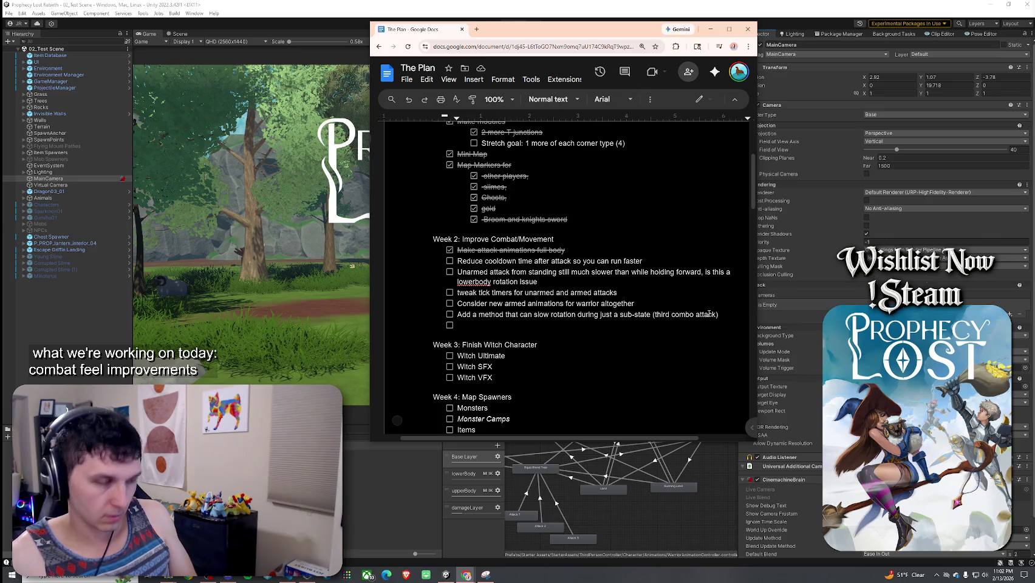
text(Charge attack)
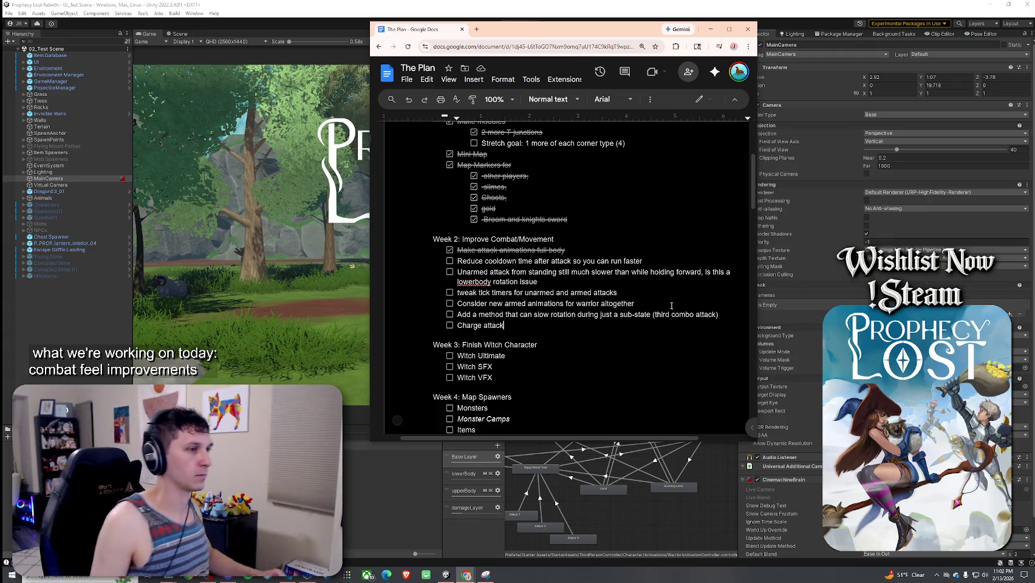
click(458, 325)
text(unarmed)
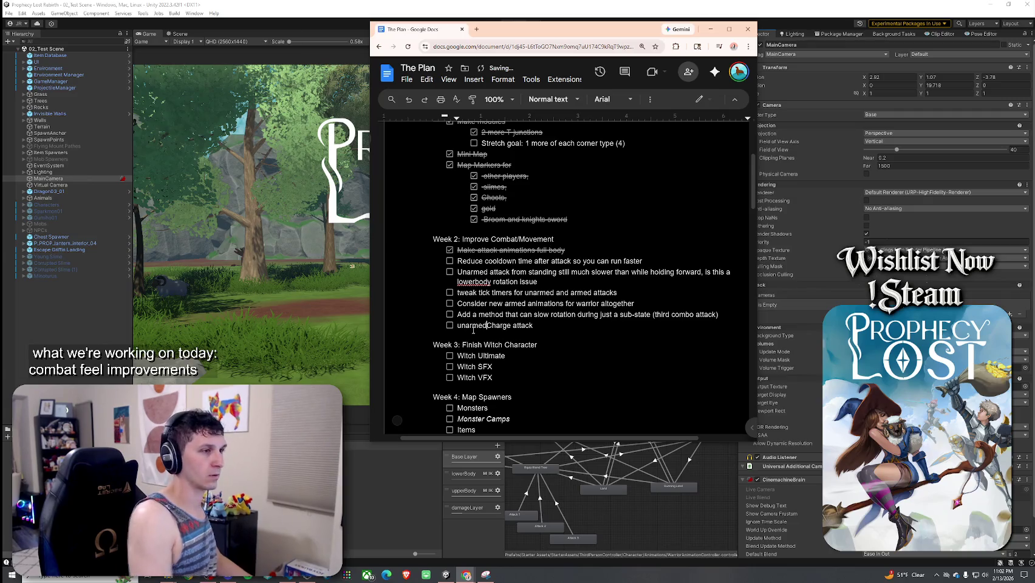
click(582, 328)
text(is gone?)
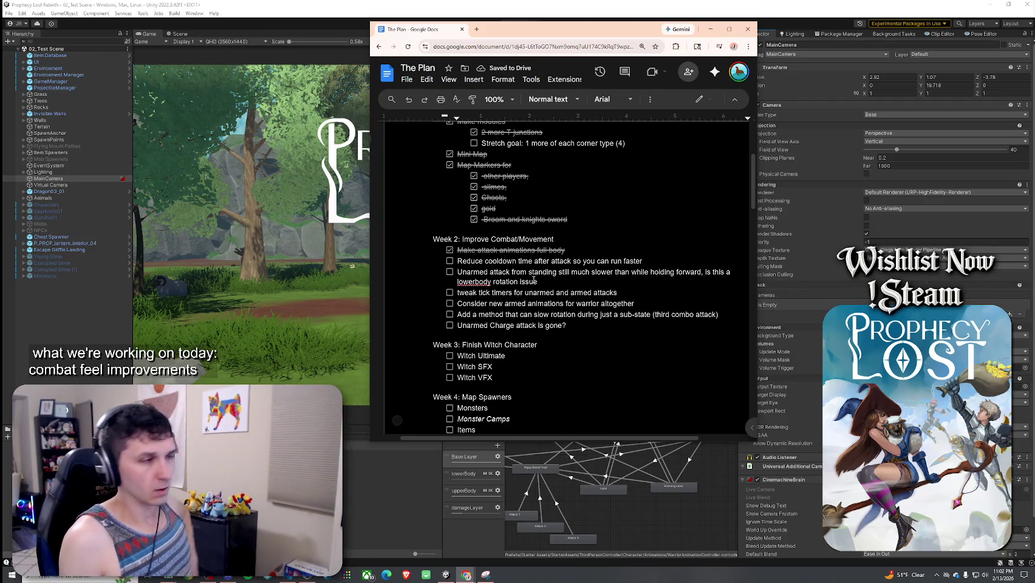
click(500, 344)
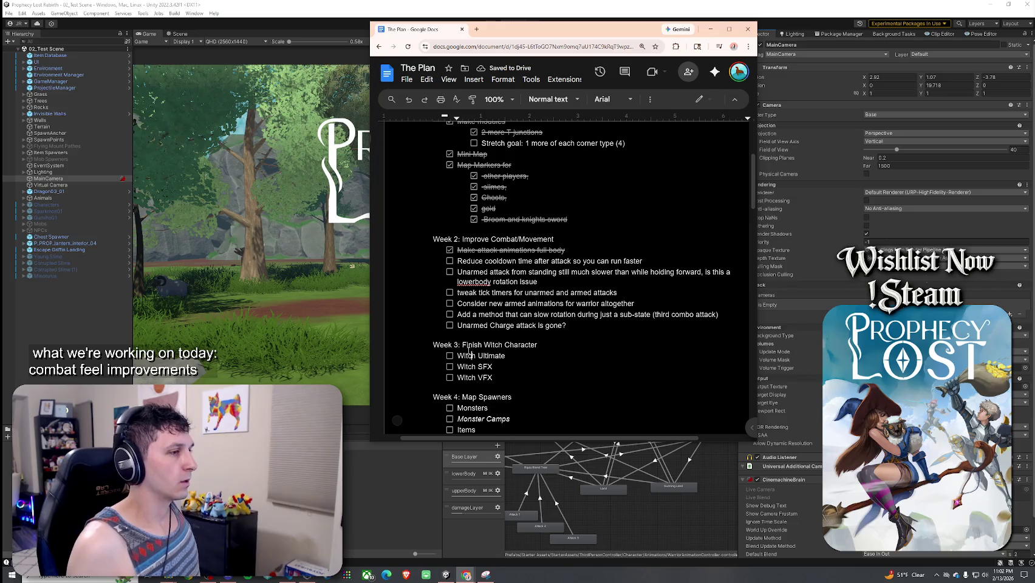
scroll(489, 297, down, 2)
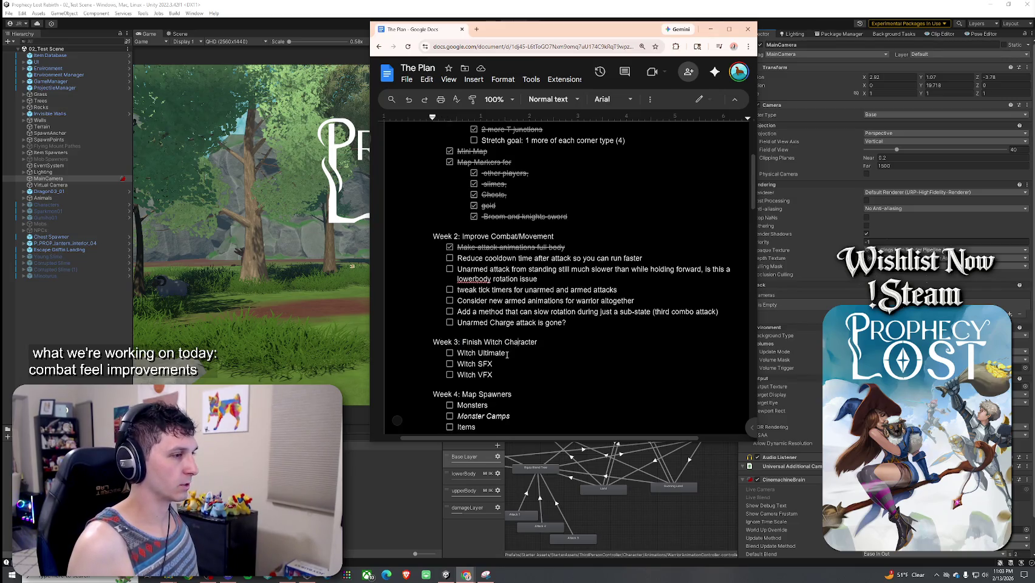
click(482, 297)
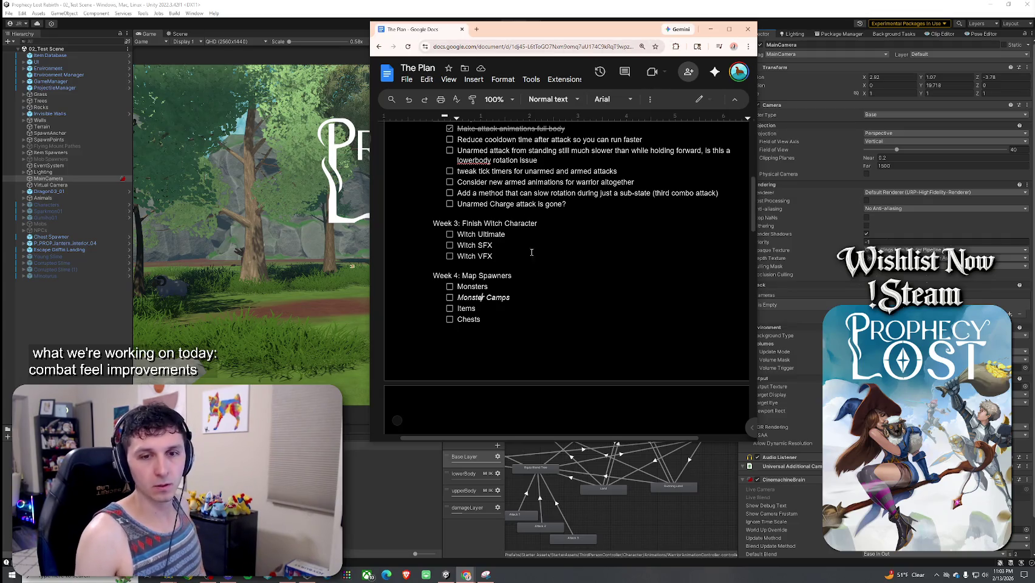
key(alt+Tab)
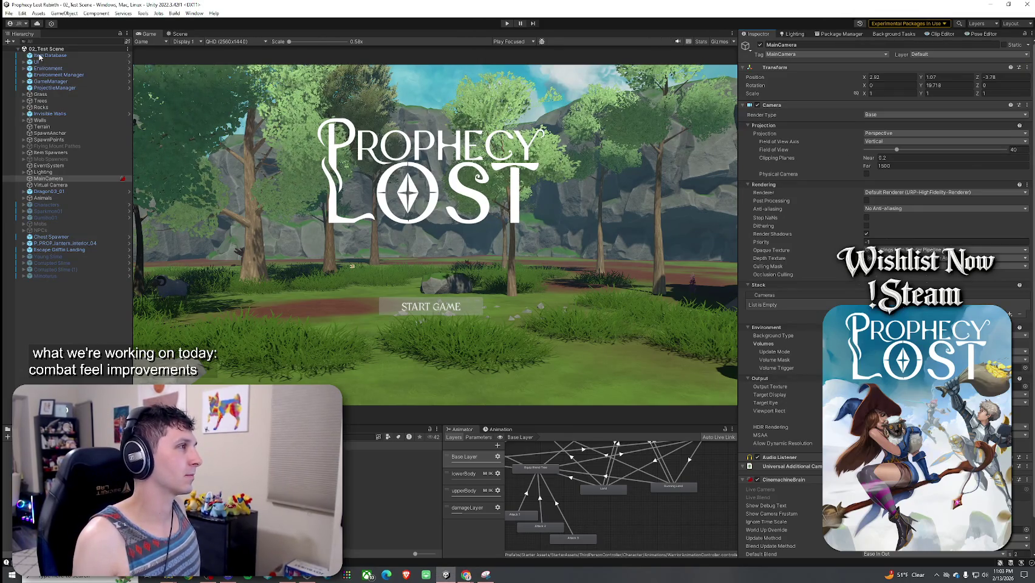
click(8, 13)
click(37, 53)
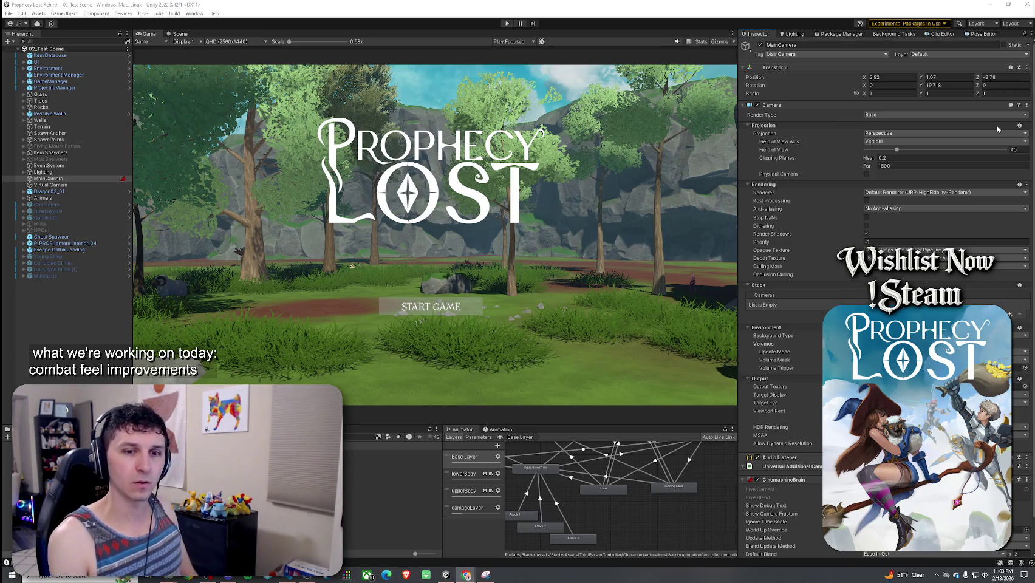
click(9, 13)
click(20, 53)
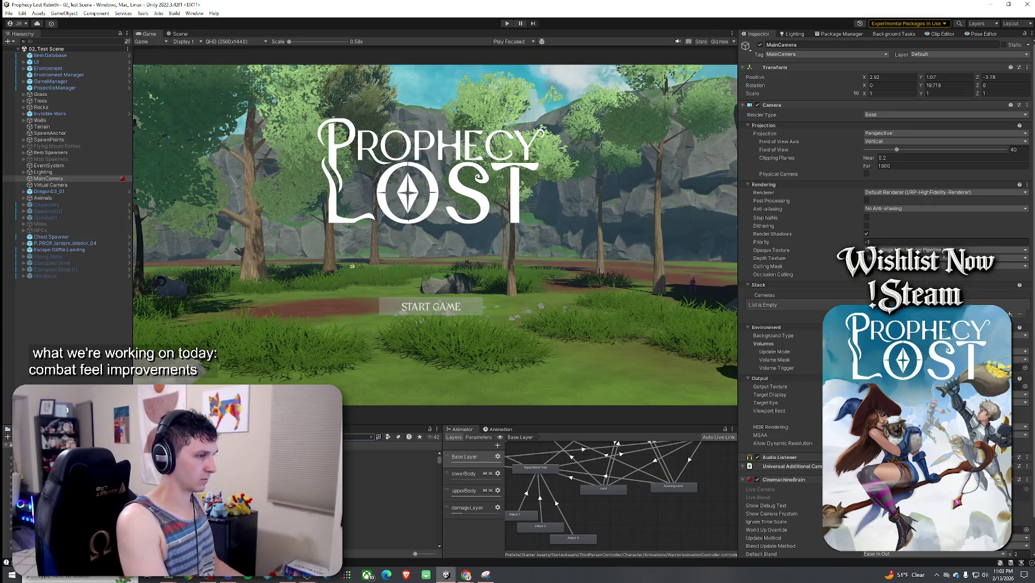
- Switch to the Scene view and create a 'Slimes' folder inside Mob Prefabs
click(365, 452)
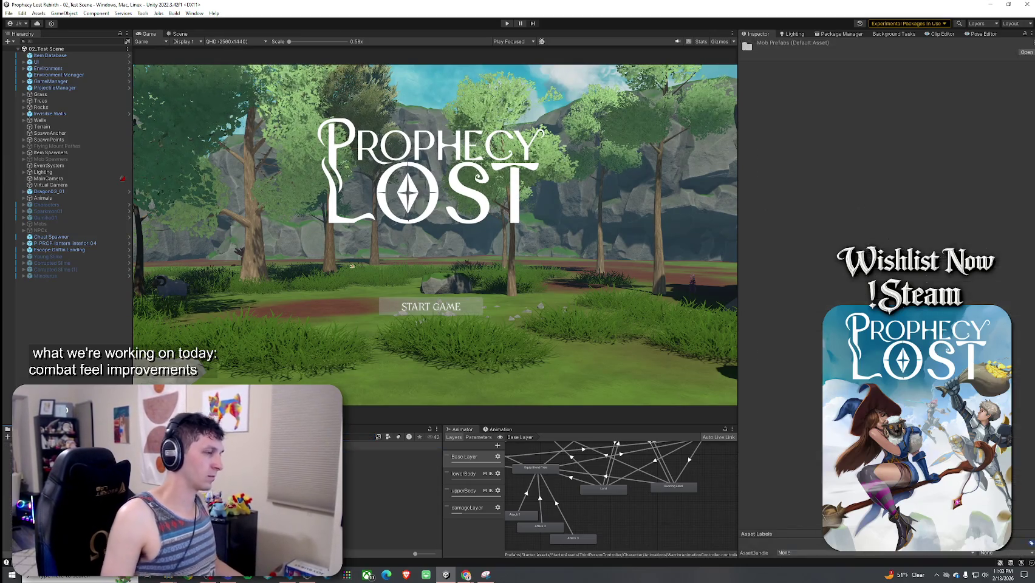
click(178, 34)
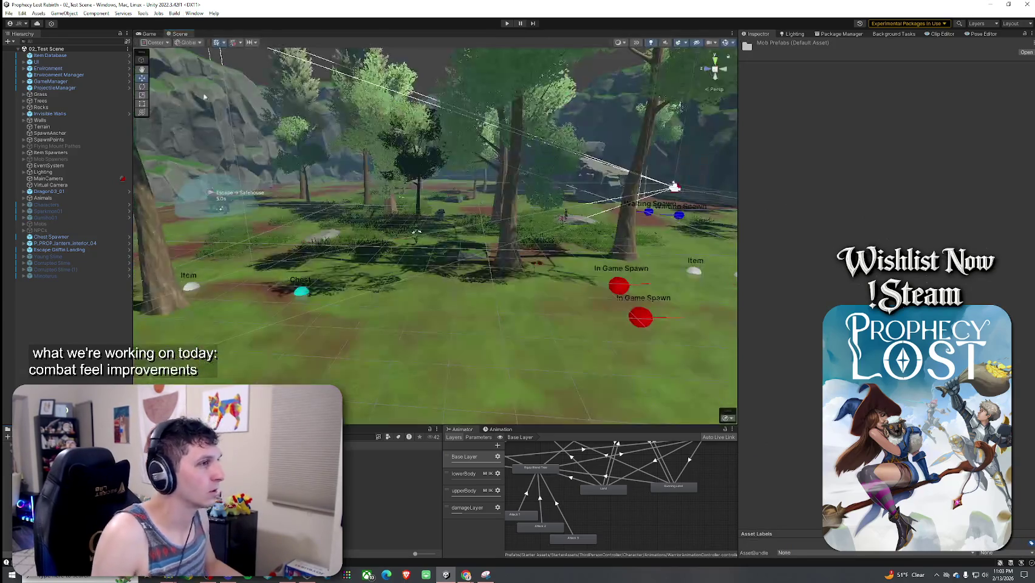
click(388, 466)
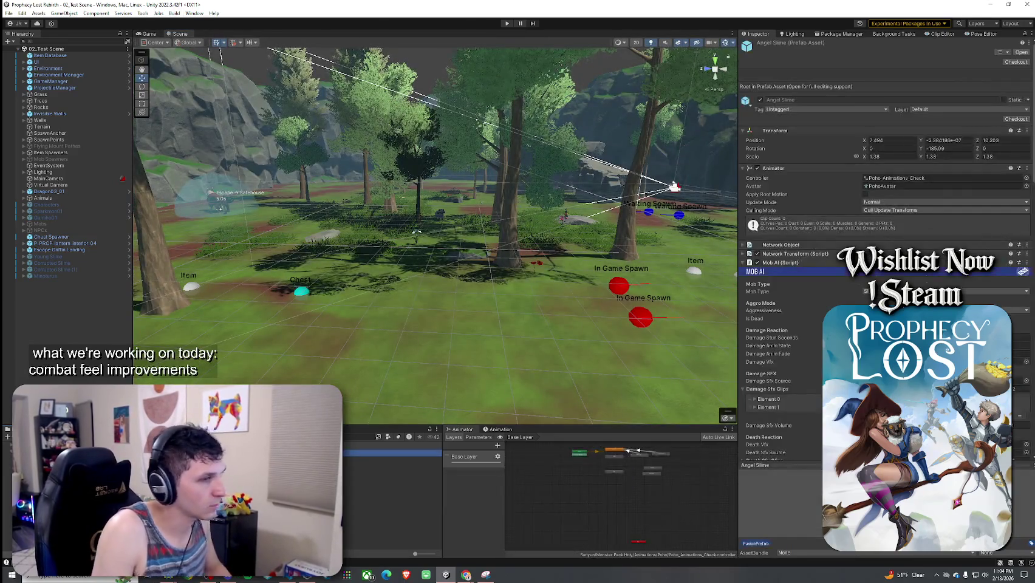
click(167, 462)
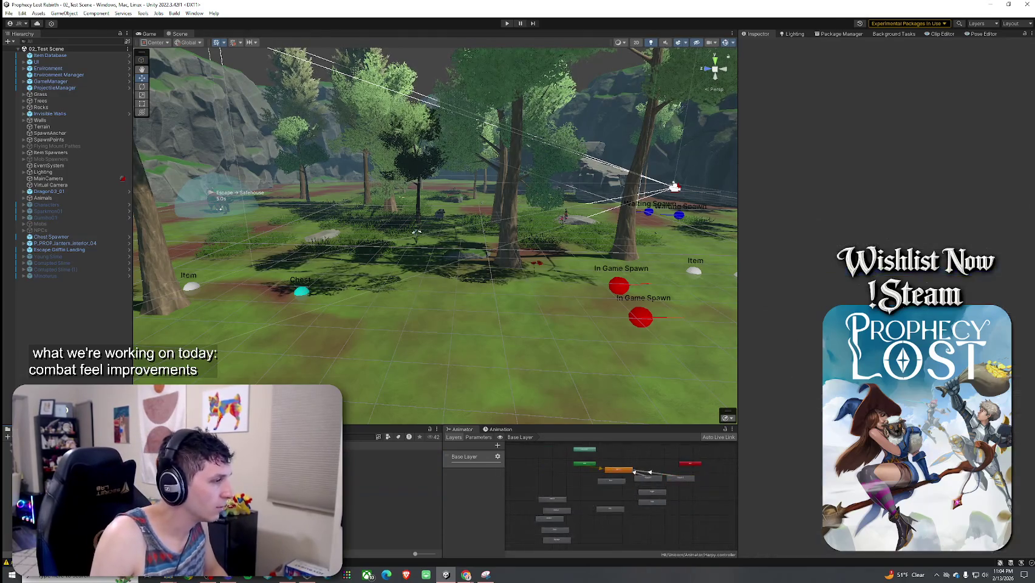
right_click(167, 462)
mouse_move(219, 277)
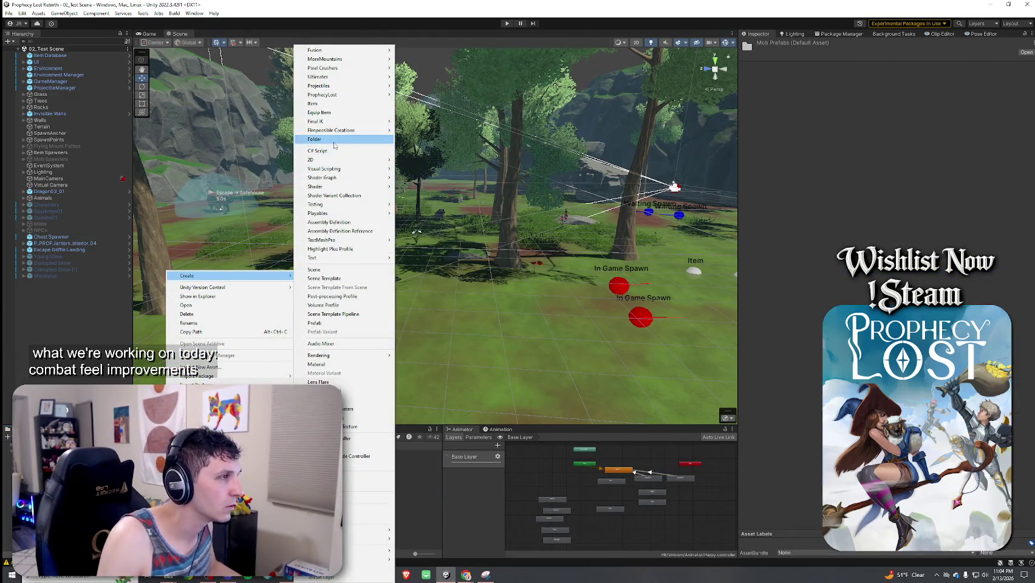
click(335, 146)
text(Slimes)
key(Return)
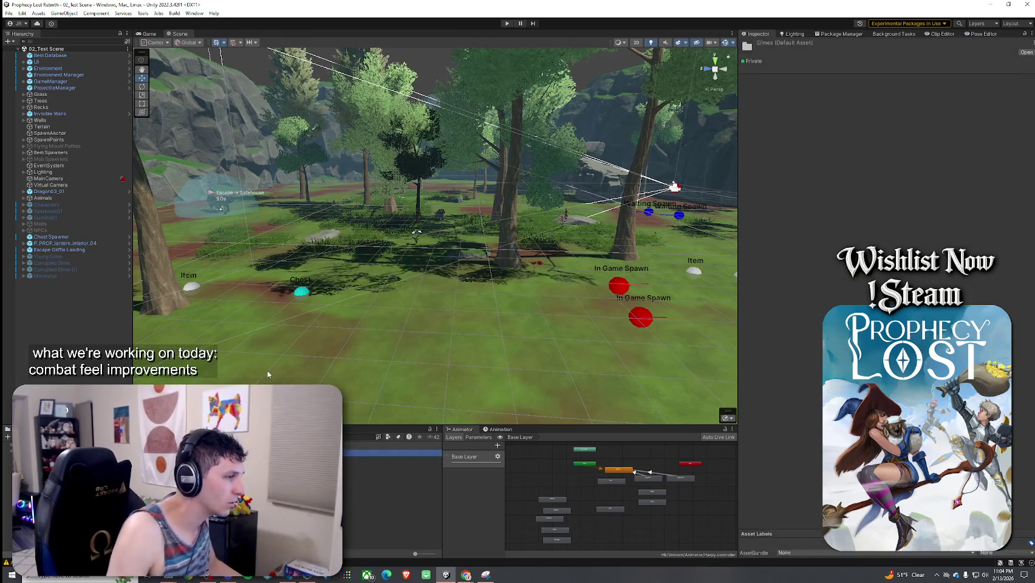
- Select the group of slime prefabs in Mob Prefabs
click(365, 472)
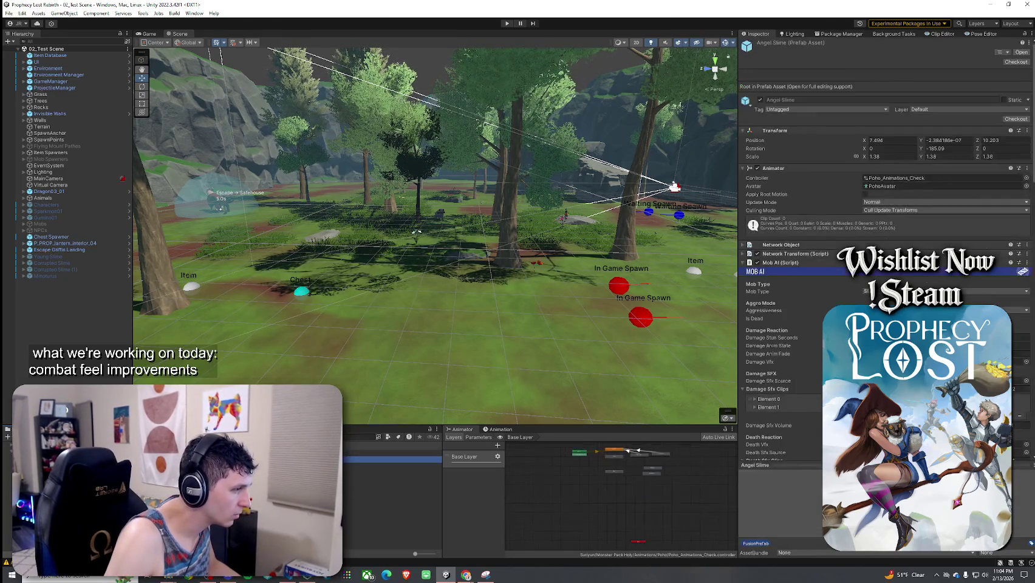
shift+click(365, 459)
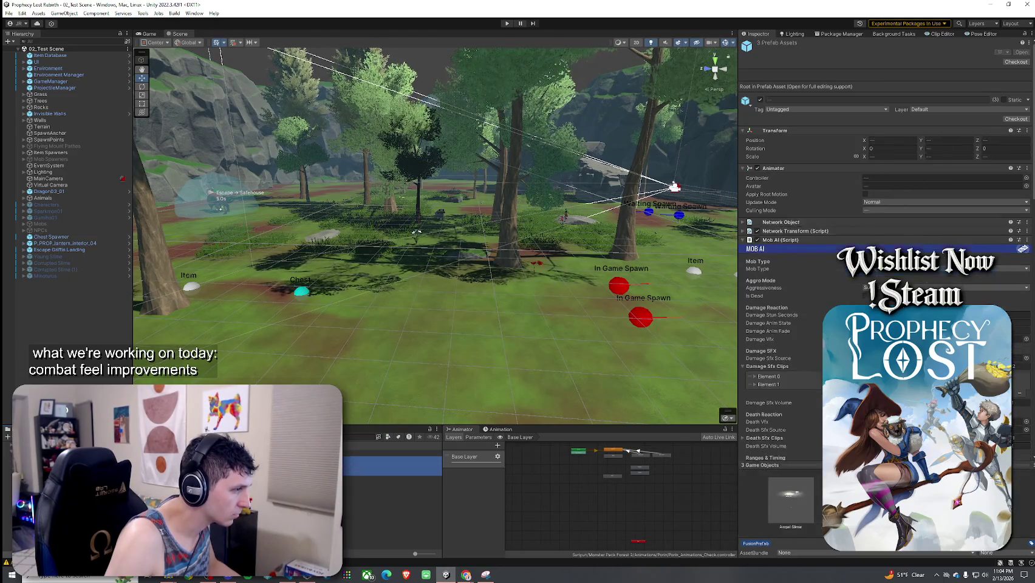
ctrl+click(365, 479)
ctrl+click(364, 511)
ctrl+click(365, 518)
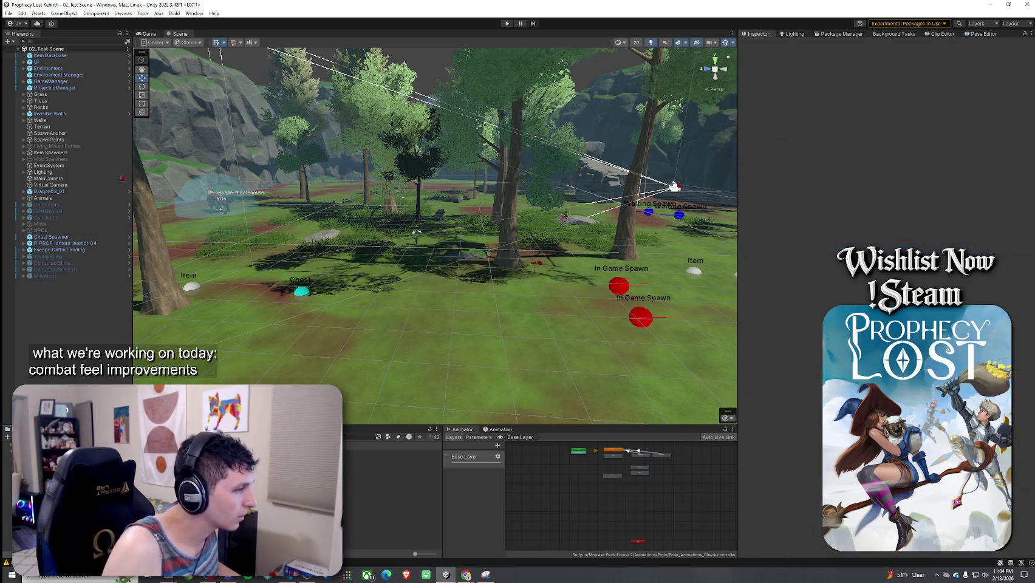
- Inspect the Red Harpy and Yellow Harpy prefabs, then save the scene
click(393, 465)
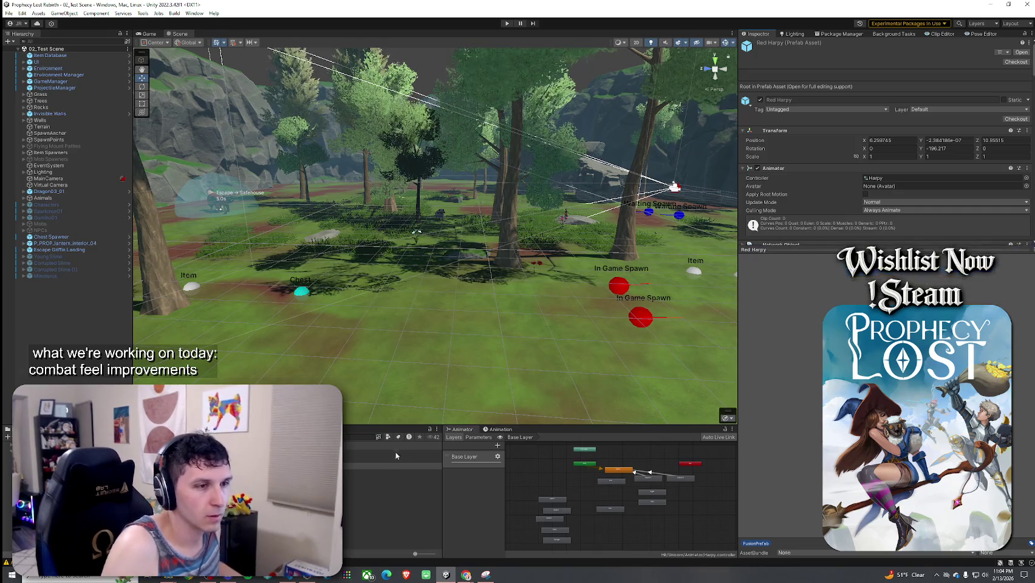
click(393, 479)
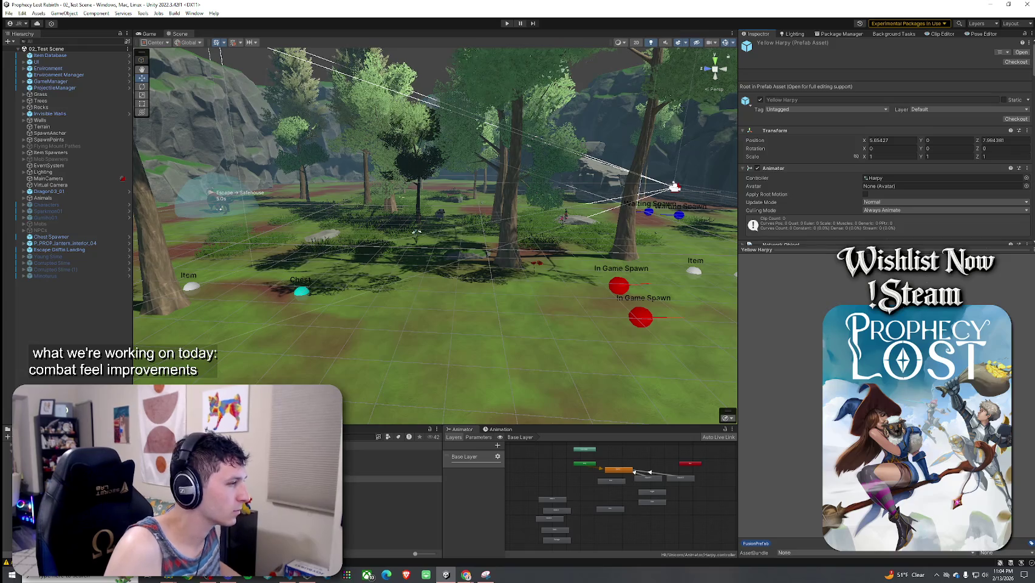
click(9, 13)
click(31, 55)
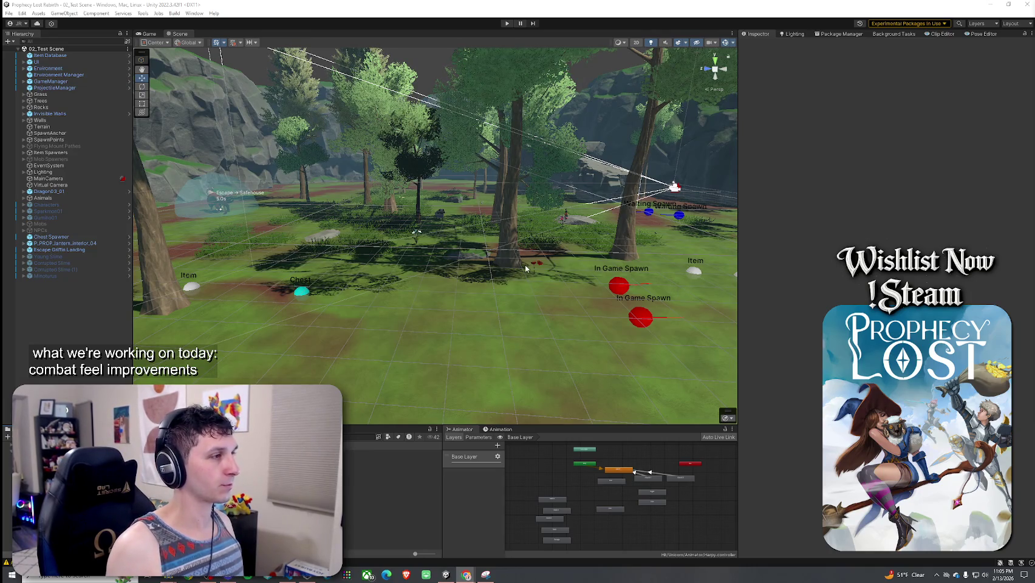
- Select the Minotaurus prefab to show its Animator, Mob AI settings and controller graph
click(389, 459)
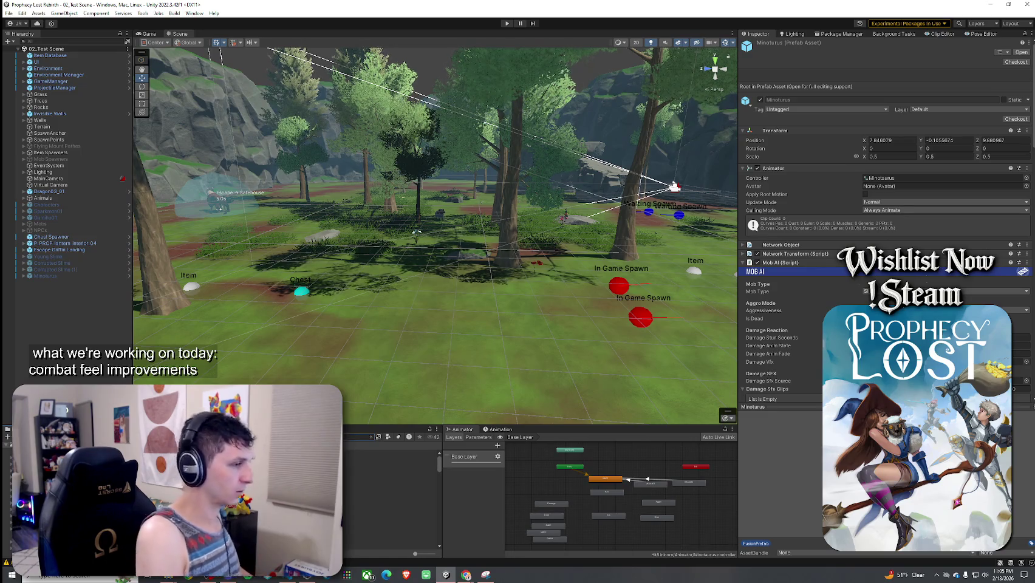
- View Minotaurus_Attack01 import settings, enlarge the Project panel, and return to the Assets folder
click(392, 459)
click(371, 436)
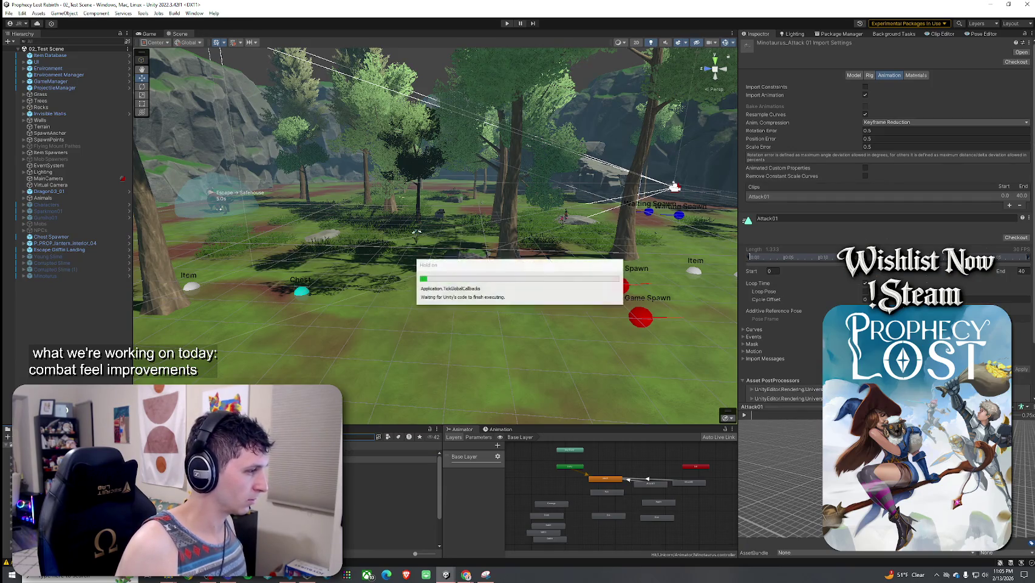
drag(321, 426, 321, 291)
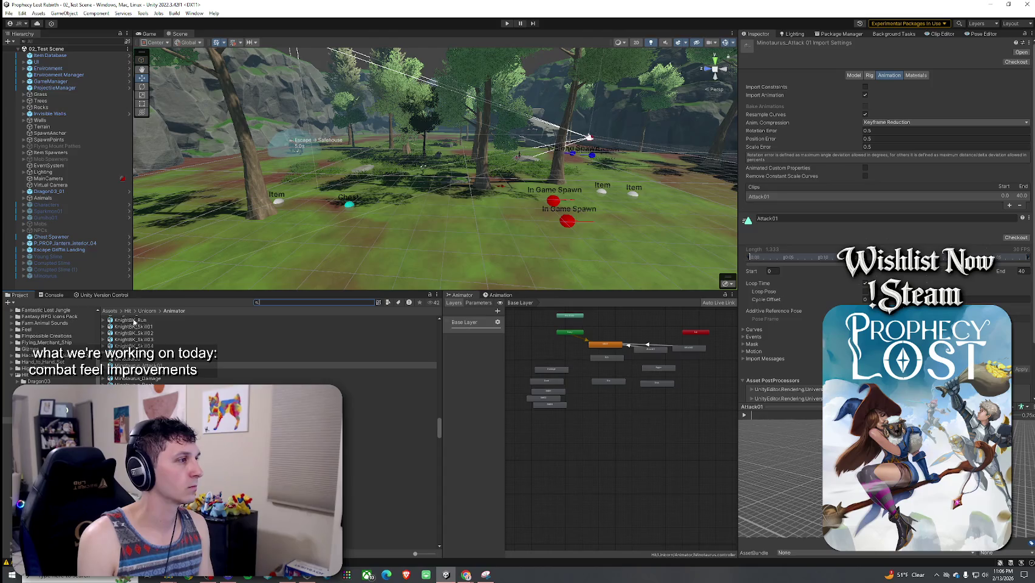
click(111, 311)
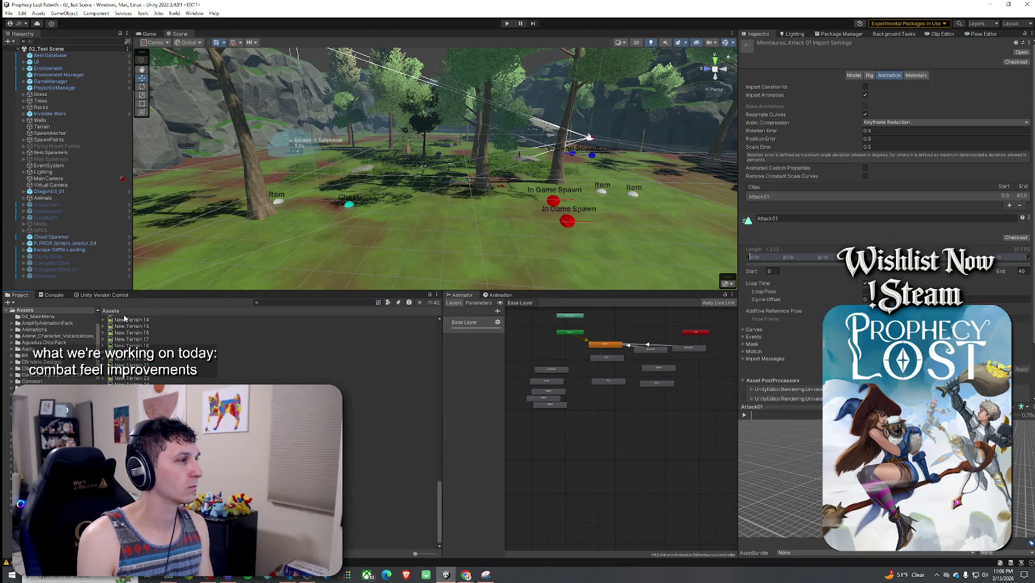
scroll(231, 320, up, 15)
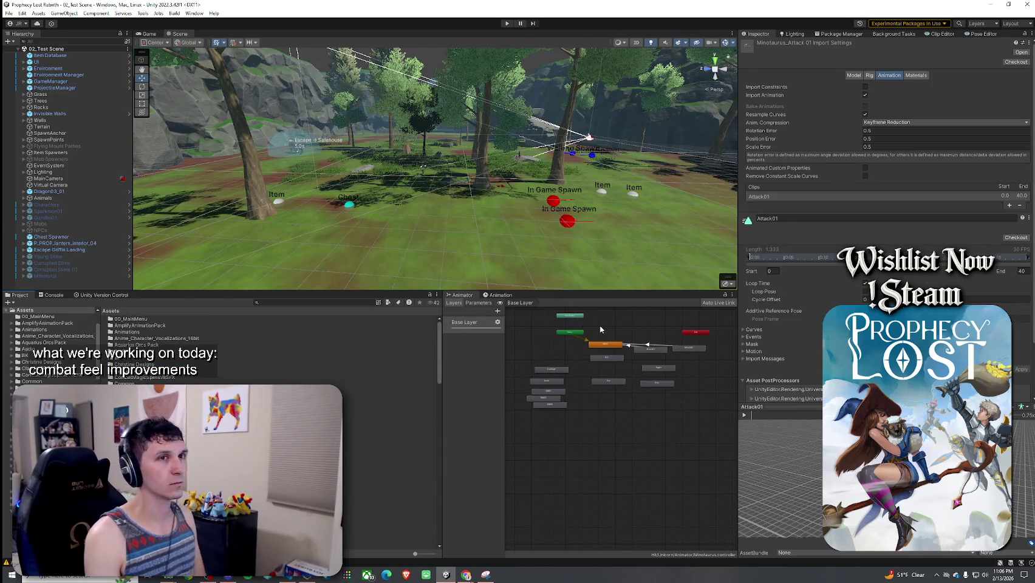
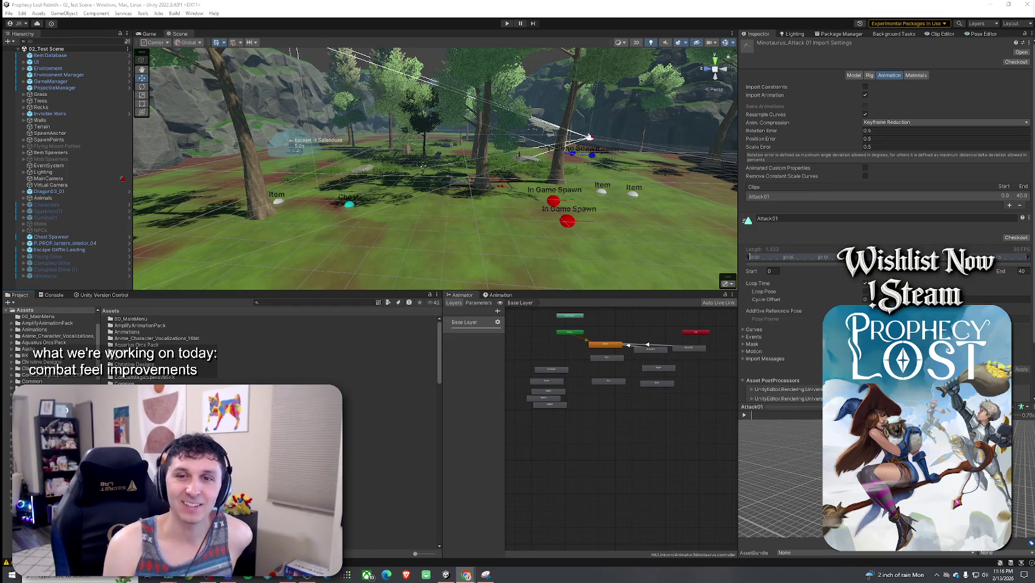
- Save the open 02_Test Scene from the File menu in Unity
click(404, 45)
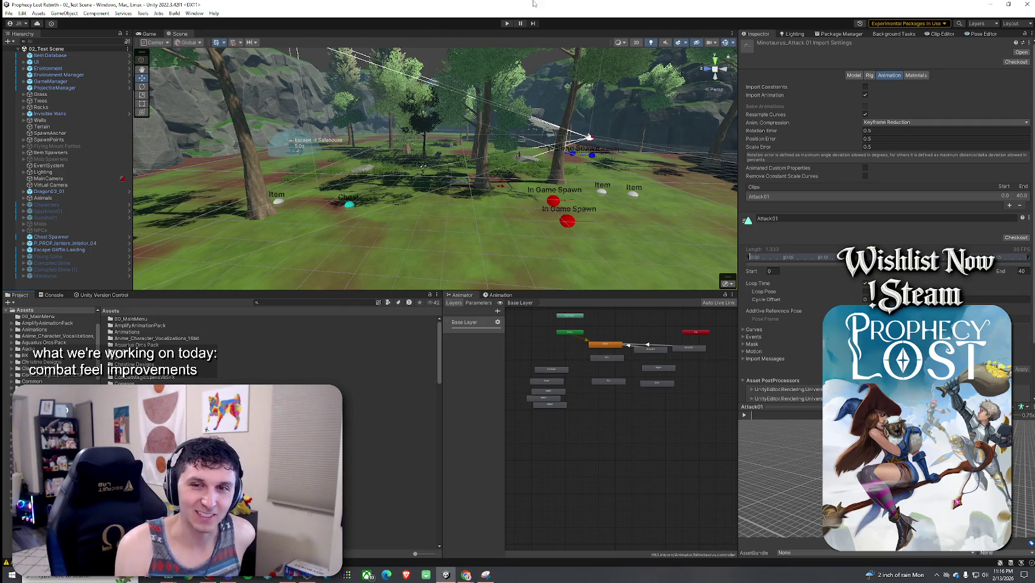
click(8, 12)
click(43, 55)
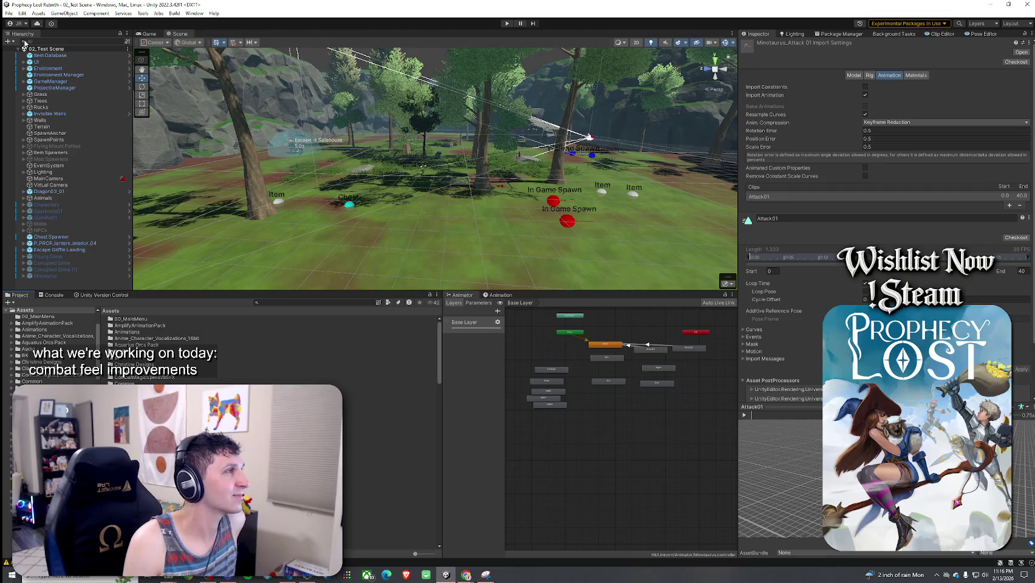
click(10, 13)
click(24, 53)
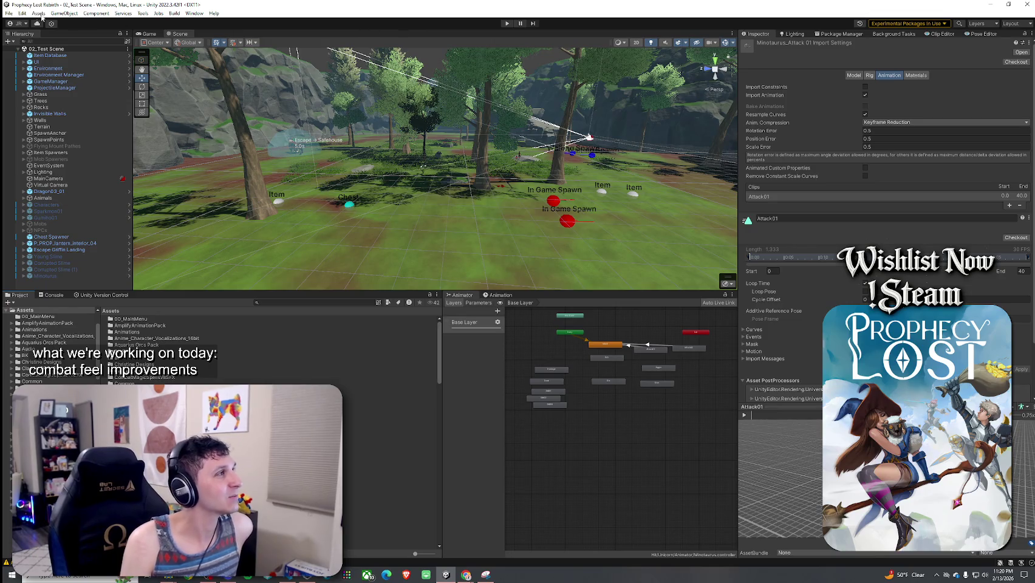
click(10, 15)
key(Escape)
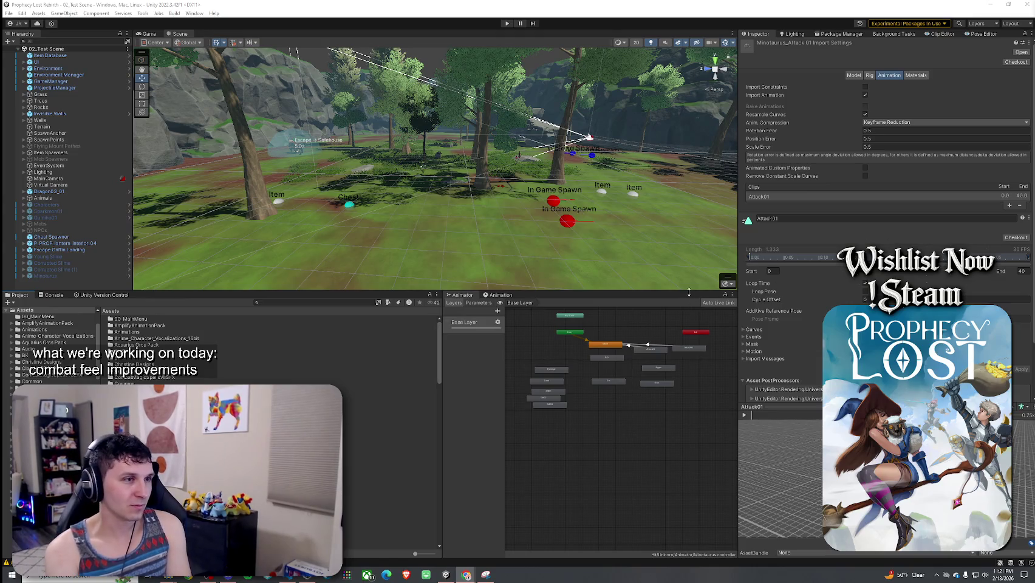
- Drag the divider below the Scene view down to make the Scene view taller
drag(691, 293, 692, 300)
drag(702, 379, 702, 371)
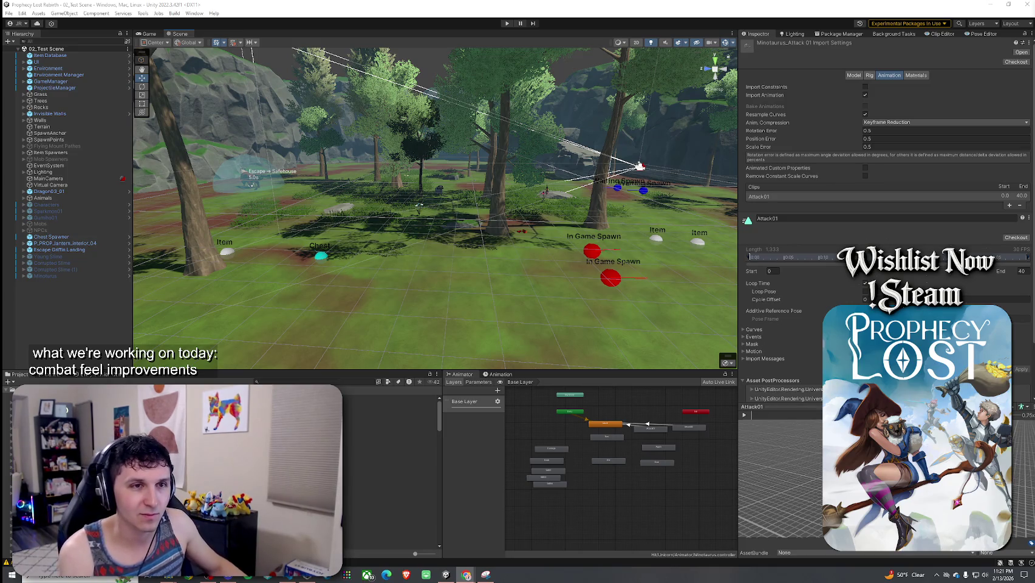
key(alt+Tab)
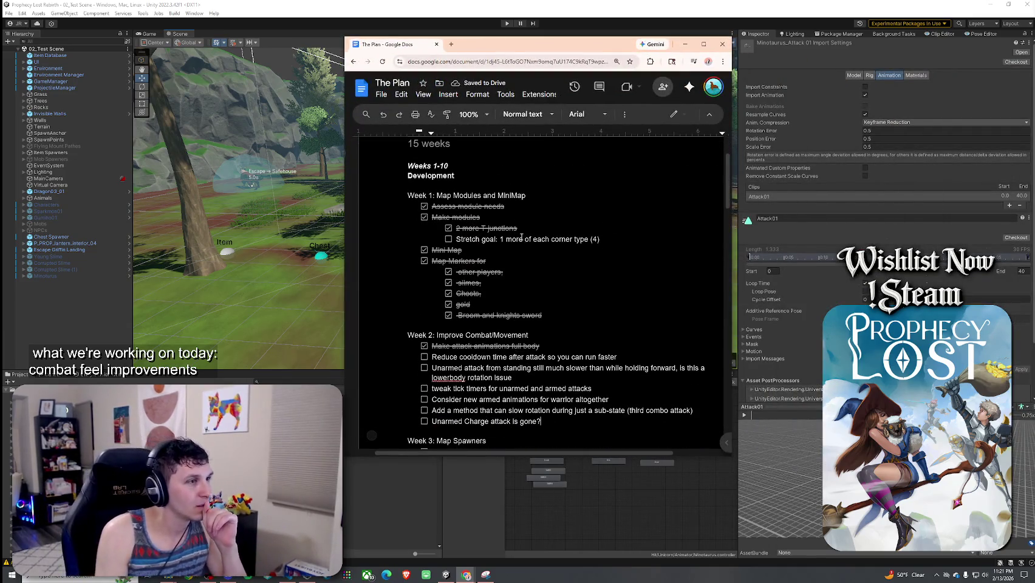
- Change the Improve Combat/Movement heading in The Plan from Week 2 to Week 2/3
scroll(473, 221, down, 2)
scroll(423, 206, up, 2)
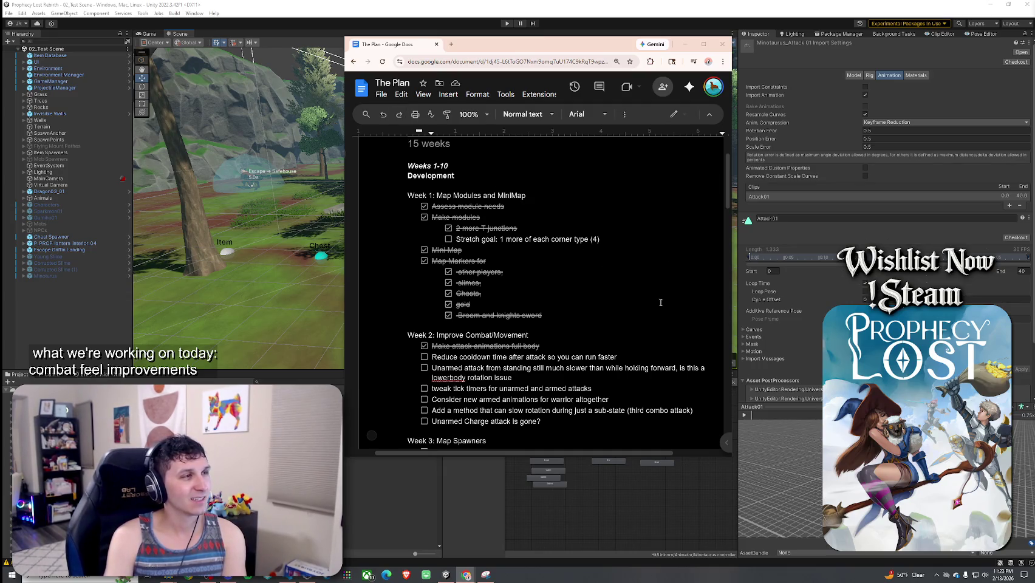
scroll(617, 317, down, 2)
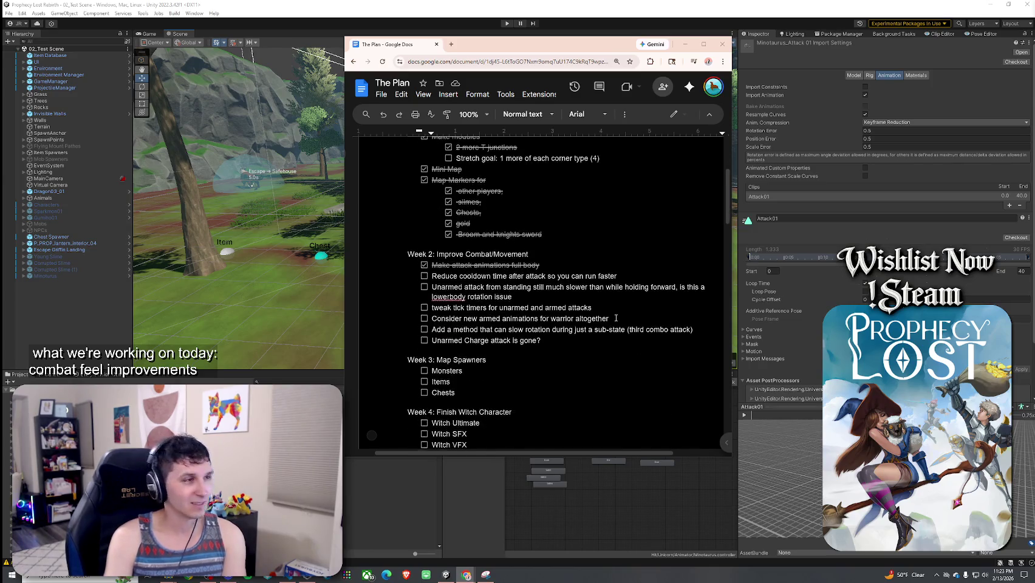
scroll(457, 292, down, 1)
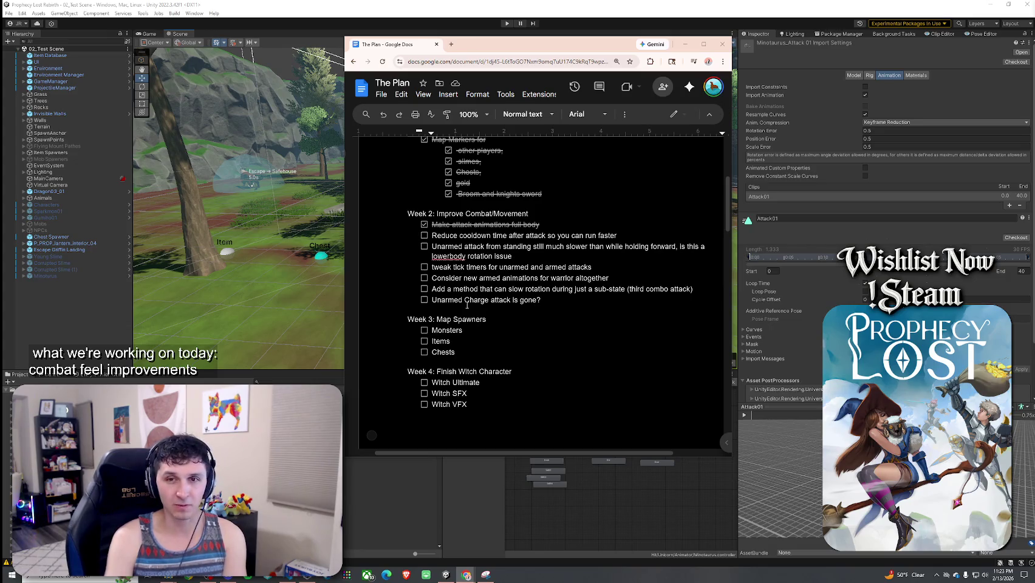
click(434, 213)
text(/3)
- Change the Map Spawners heading from Week 3 to Week 2/3 and return to Unity
click(430, 319)
text(2/)
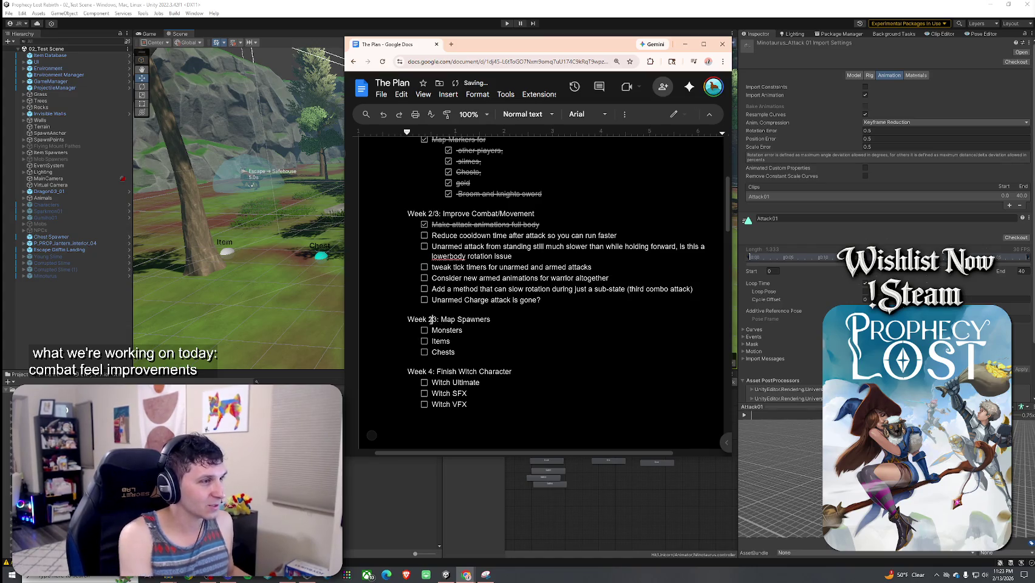
drag(406, 318, 462, 357)
mouse_move(450, 319)
mouse_down()
mouse_move(462, 357)
mouse_move(474, 346)
mouse_up()
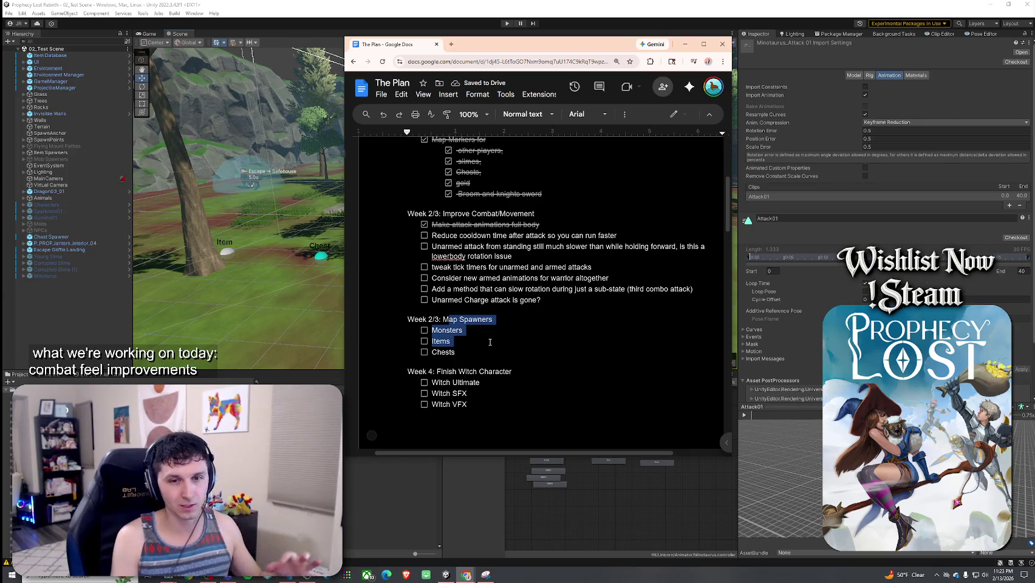
click(490, 342)
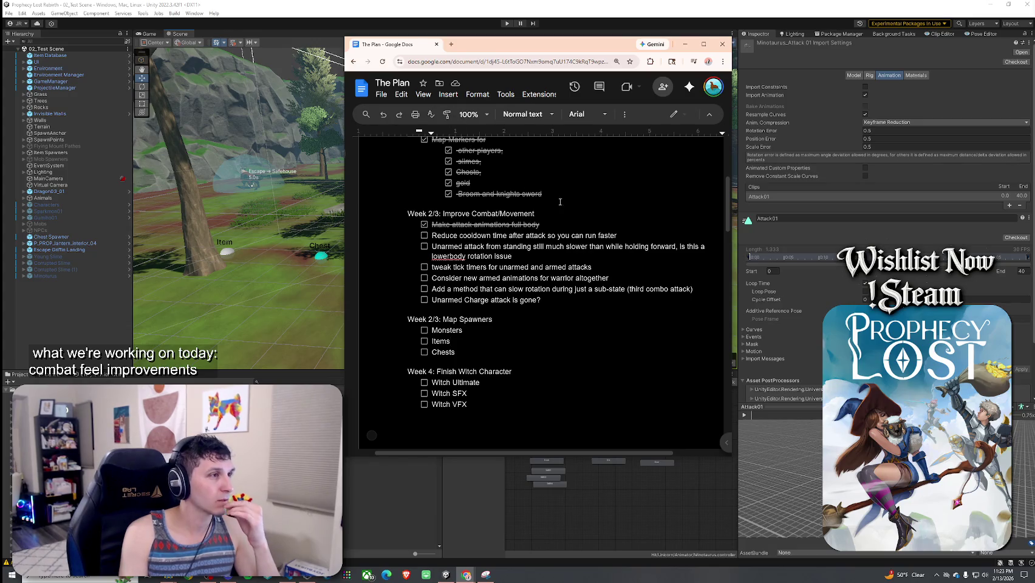
key(alt+Tab)
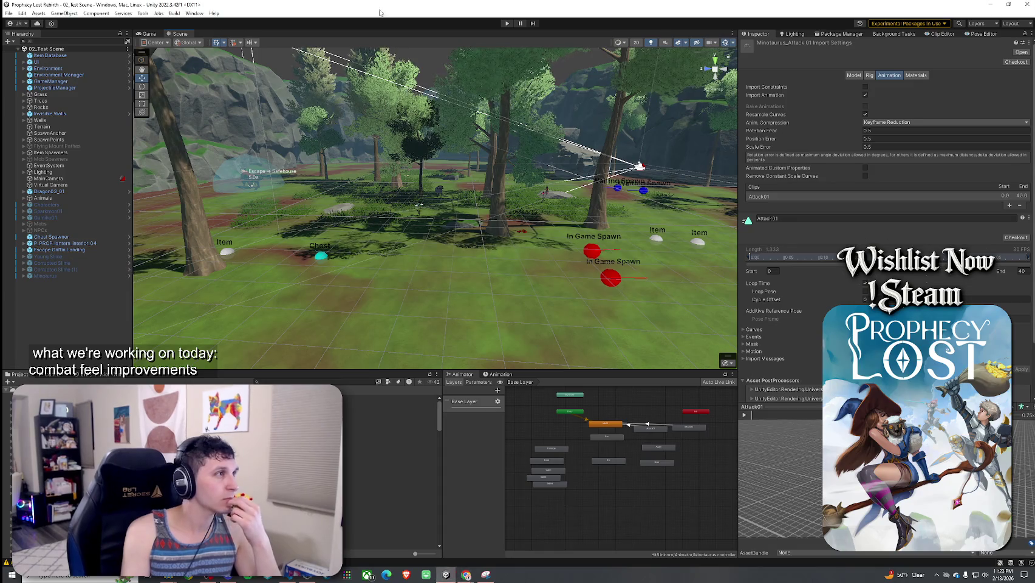
- Search the Project panel for 'Toy' and open the Toy 1 Map Modules folder
click(12, 43)
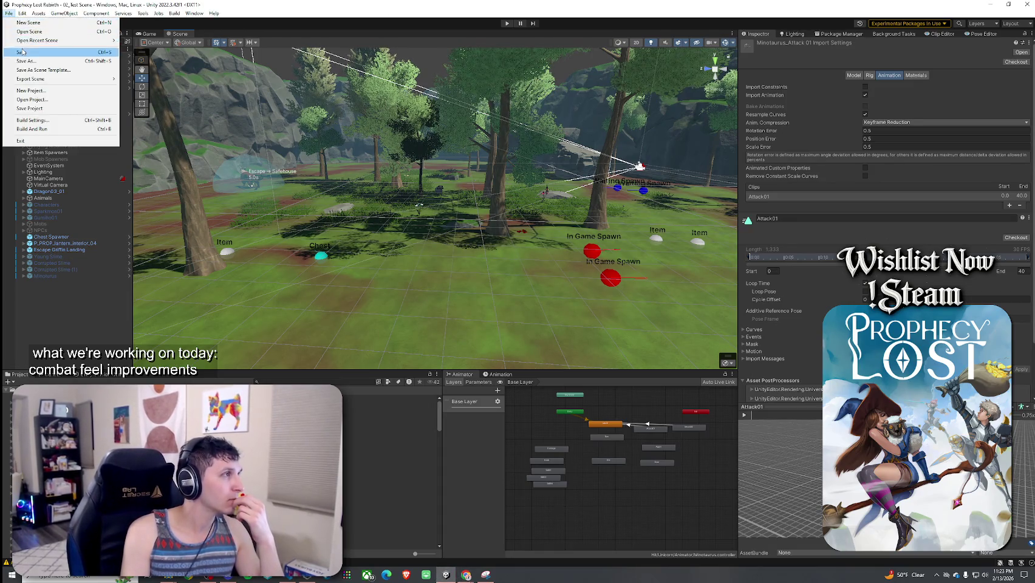
key(Escape)
click(274, 382)
text(Toy)
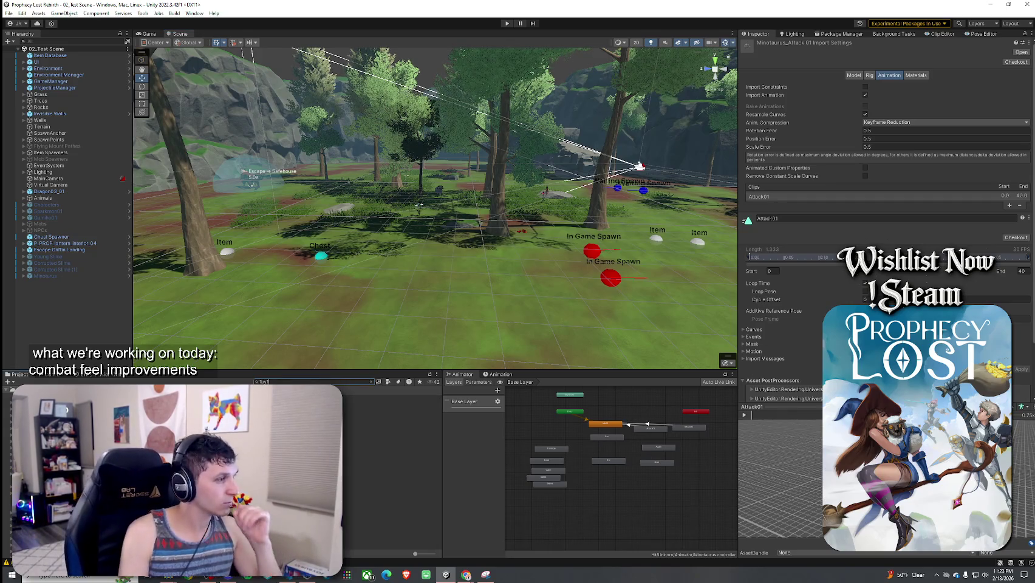
double_click(292, 398)
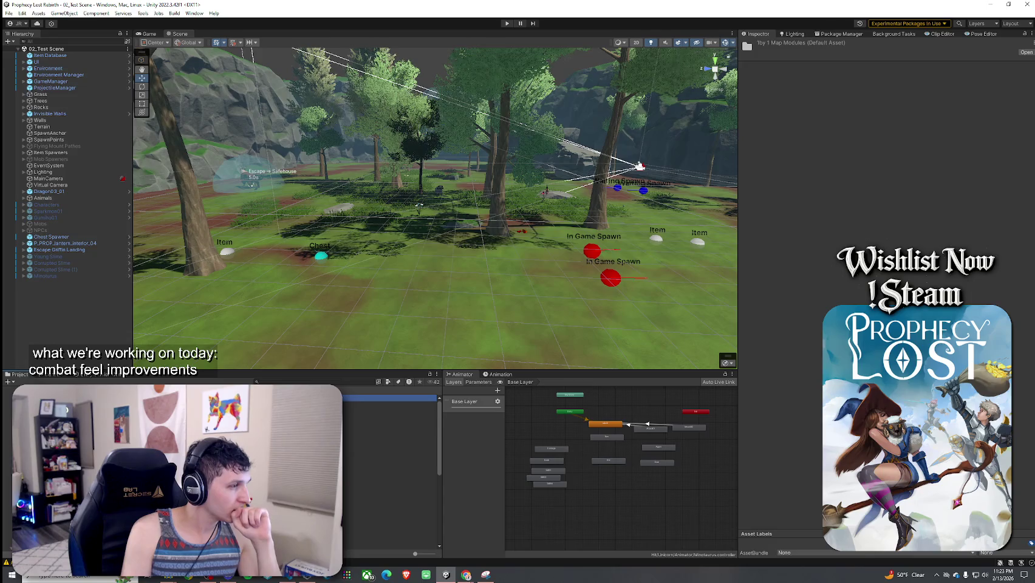
- Open the Corner Module 1 NE prefab for editing with scene gizmos and labels turned on
key(Down)
key(Return)
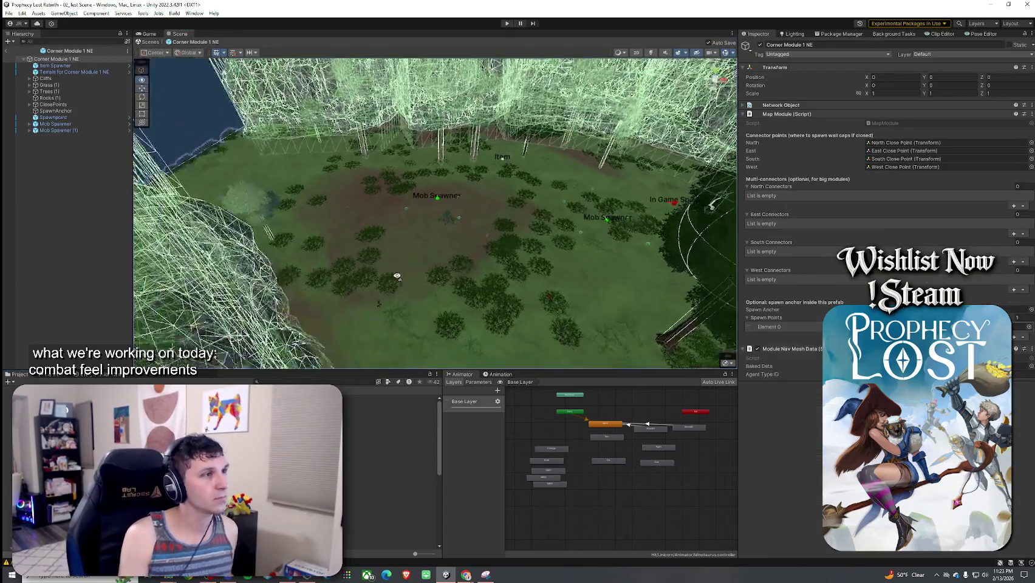
mouse_move(339, 315)
mouse_down()
mouse_move(393, 243)
mouse_move(404, 248)
mouse_up()
click(726, 53)
mouse_move(473, 246)
mouse_down()
mouse_move(481, 258)
mouse_move(518, 209)
mouse_move(289, 181)
mouse_move(308, 231)
mouse_move(393, 224)
mouse_move(365, 203)
mouse_move(419, 182)
mouse_move(444, 123)
mouse_move(454, 192)
mouse_move(437, 219)
mouse_up()
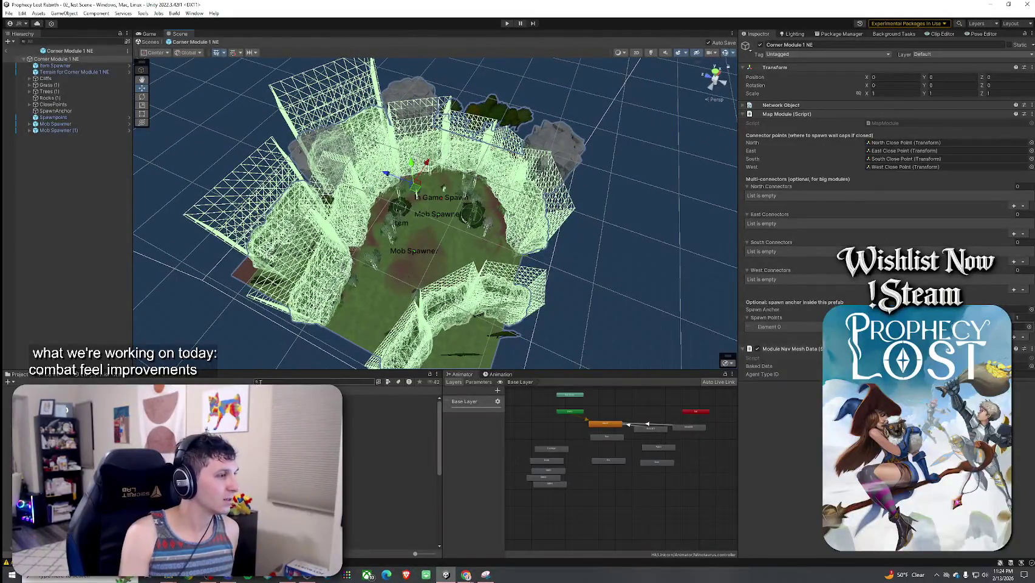
- Drag a Chest Spawner prefab from a 'chest spawner' search into the corner module
click(277, 382)
text(c)
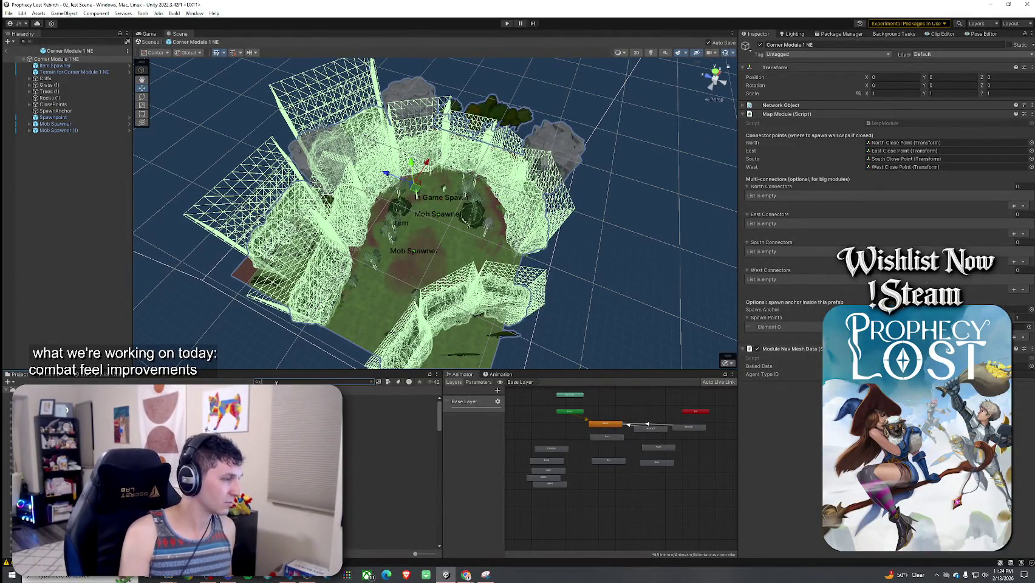
text(hest spawner)
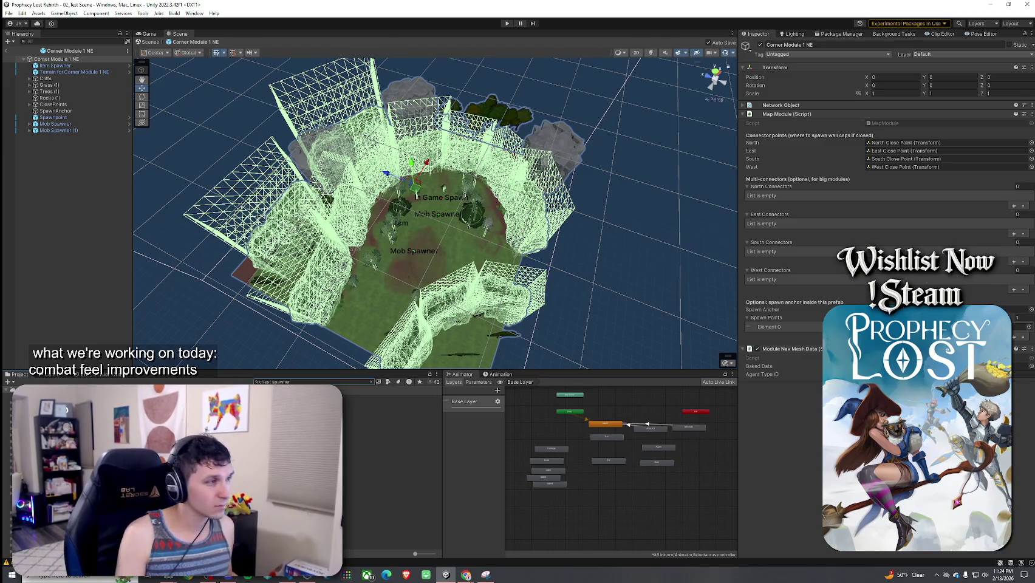
click(388, 397)
mouse_move(389, 398)
mouse_down()
mouse_move(410, 196)
mouse_move(448, 182)
mouse_up()
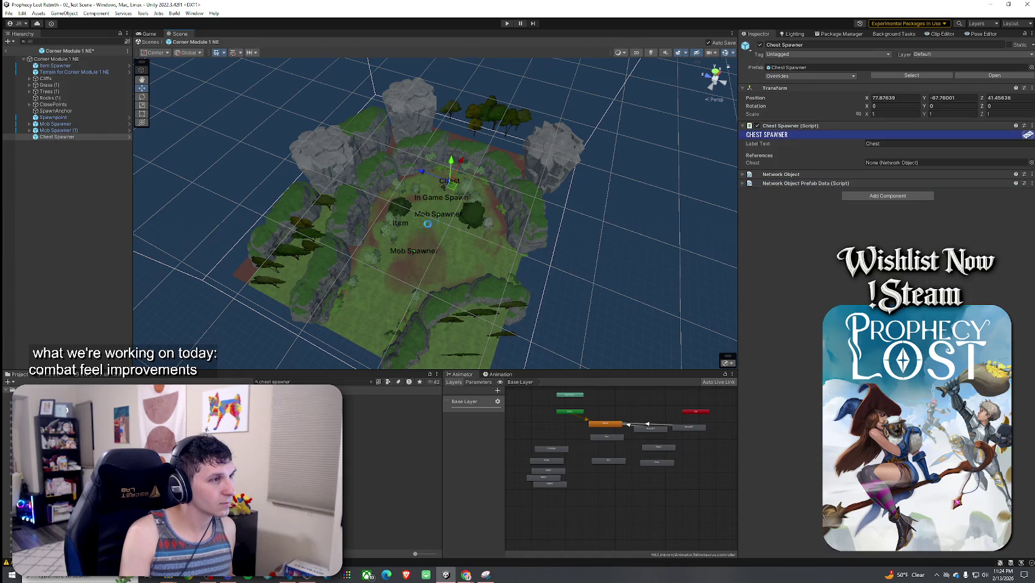
double_click(56, 137)
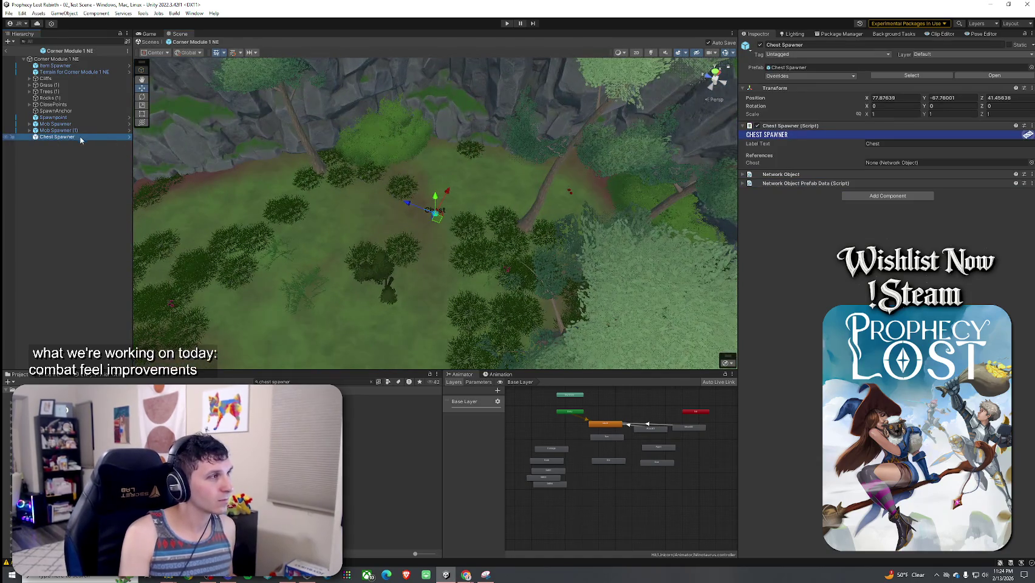
double_click(81, 136)
- Rotate the Chest Spawner to about -94° on Y, then delete the Item Spawner
key(e)
drag(464, 234, 514, 254)
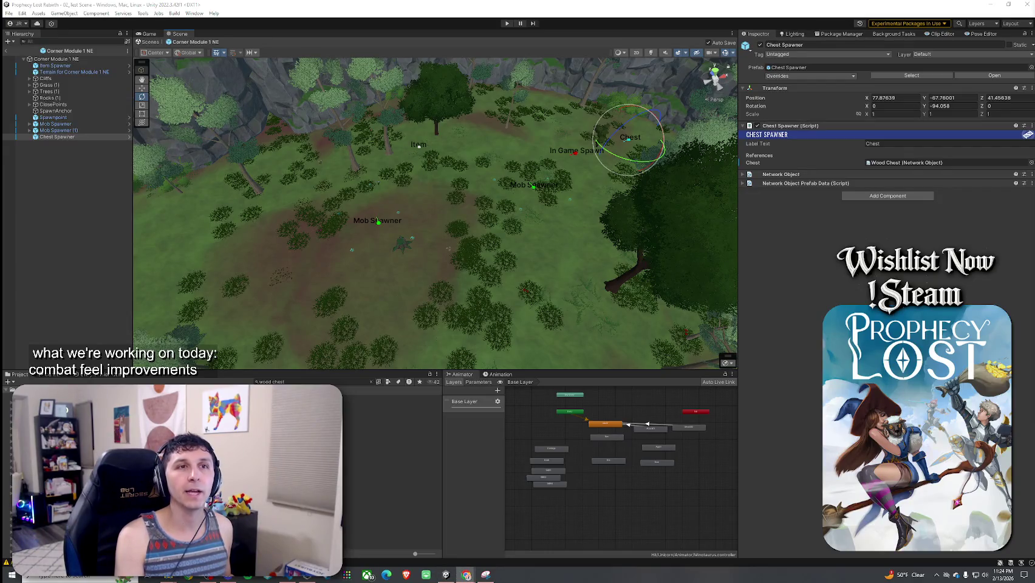
mouse_move(475, 244)
mouse_down()
mouse_move(411, 233)
mouse_move(377, 244)
mouse_move(450, 212)
mouse_up()
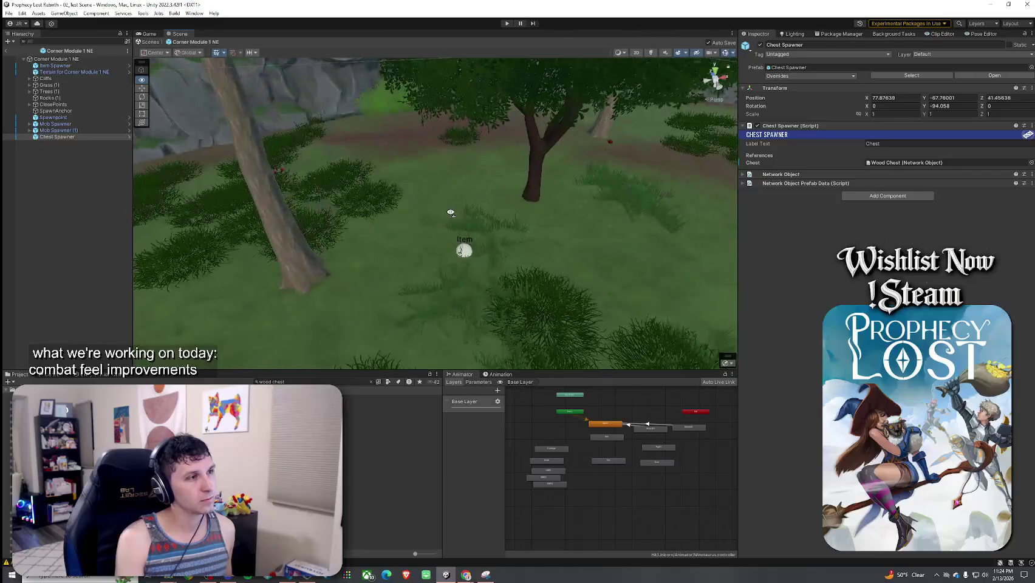
click(462, 252)
key(Delete)
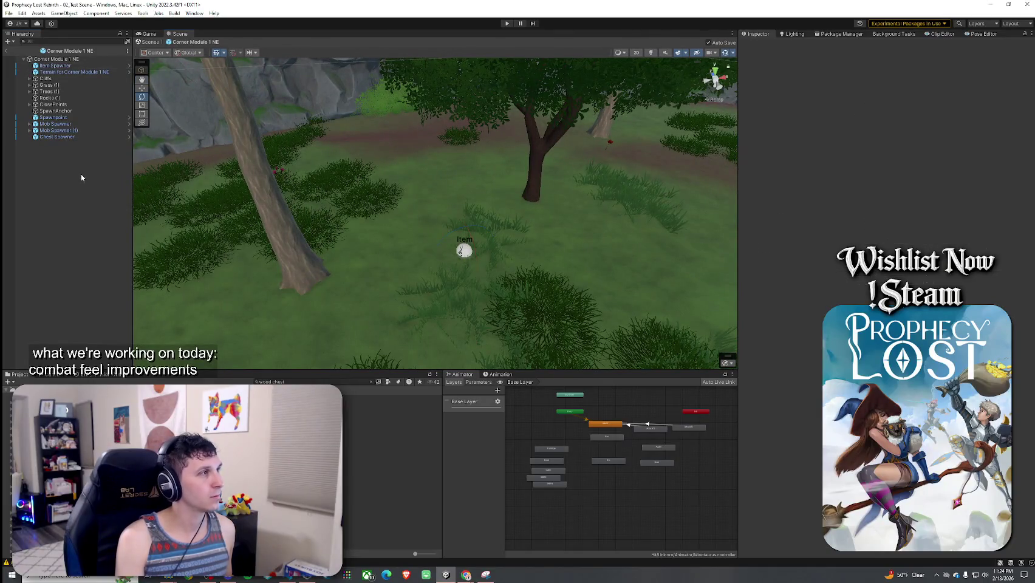
- Remove the Item Spawner from Corner Module 1 NE and save the prefab with Ctrl+S
key(ctrl+z)
key(Delete)
key(ctrl+s)
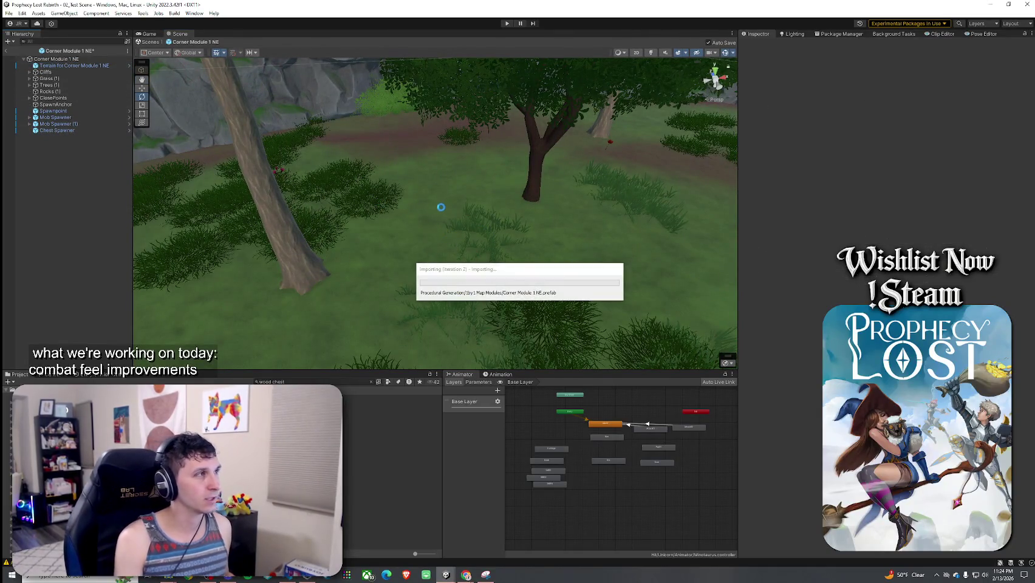
mouse_move(462, 255)
mouse_down()
mouse_move(434, 239)
mouse_move(454, 254)
mouse_move(452, 265)
mouse_move(548, 278)
mouse_move(593, 246)
mouse_move(626, 244)
mouse_move(619, 232)
mouse_move(536, 223)
mouse_move(388, 224)
mouse_move(47, 248)
mouse_move(409, 242)
mouse_move(435, 245)
mouse_move(448, 265)
mouse_move(390, 241)
mouse_move(235, 231)
mouse_move(161, 203)
mouse_move(259, 182)
mouse_move(492, 219)
mouse_move(594, 221)
mouse_up()
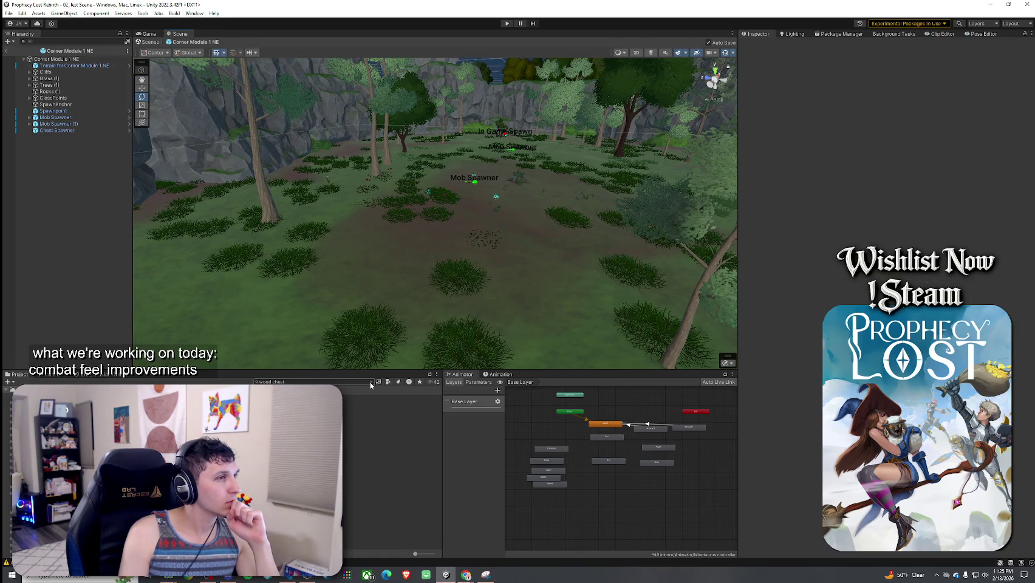
- Search the Project for '1by1' and open the Corner Module 1 NW prefab
click(370, 381)
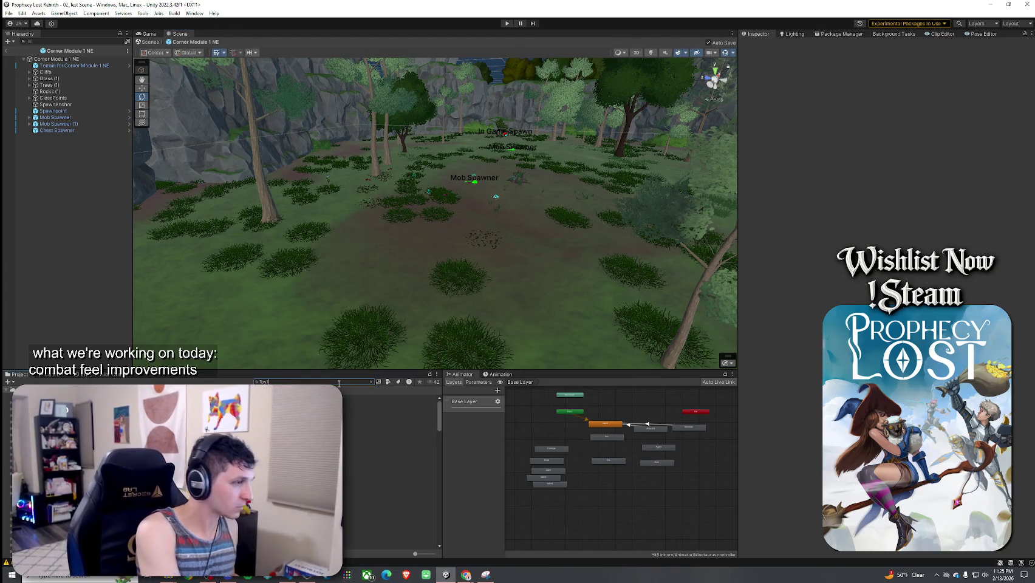
text(1by1)
key(Down)
key(Return)
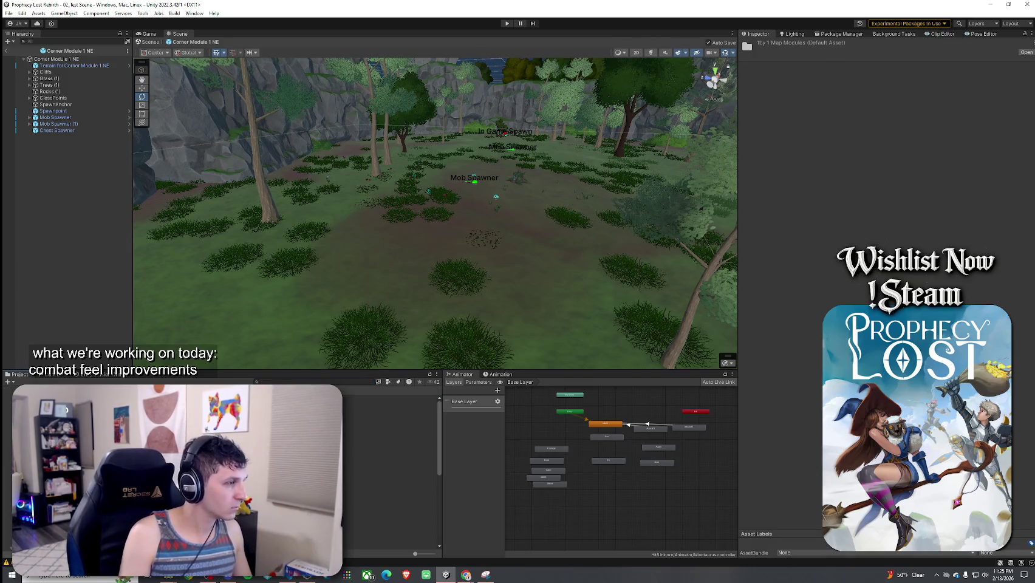
key(Down)
key(Return)
mouse_move(419, 211)
mouse_down()
mouse_move(532, 270)
mouse_move(517, 282)
mouse_move(420, 287)
mouse_move(373, 230)
mouse_up()
- Select the module's Item Spawner and remove it, leaving the Chest Spawner and Spawnpoint
click(372, 231)
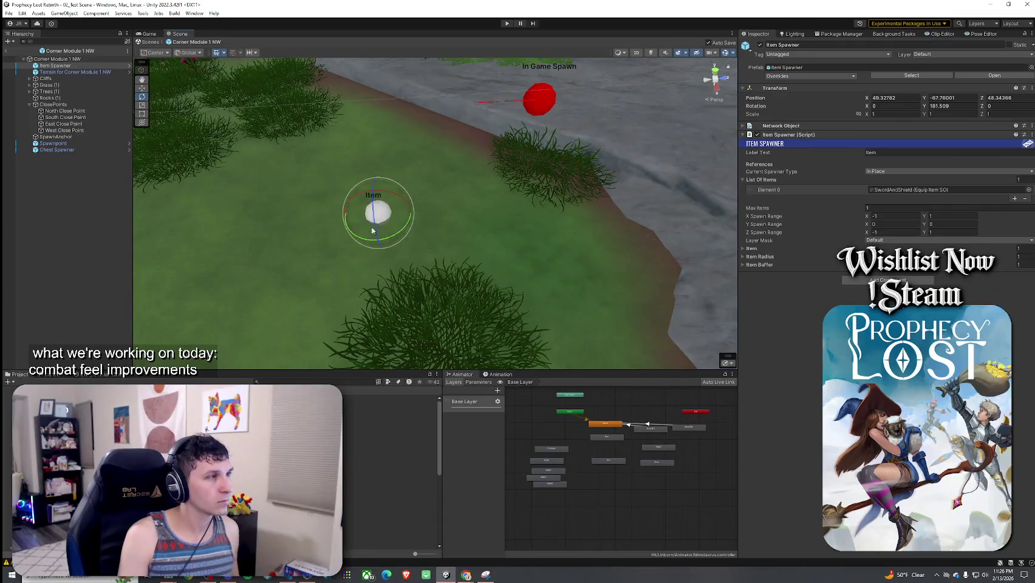
click(77, 182)
click(107, 66)
click(218, 272)
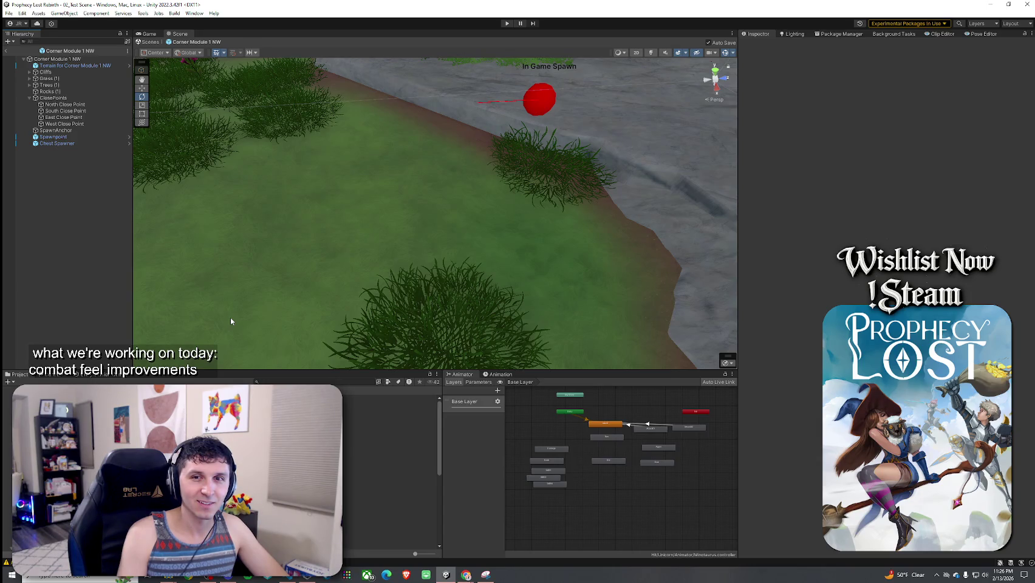
mouse_move(231, 319)
mouse_down()
mouse_move(323, 271)
mouse_move(337, 321)
mouse_up()
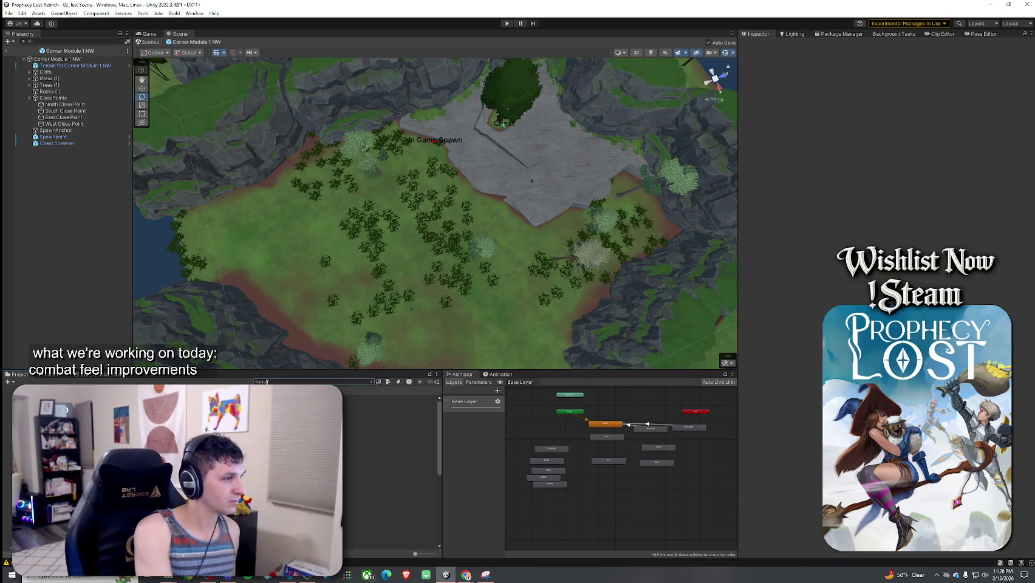
- Open the Mob Spawner prefab to inspect it, then go back to the 02_Test Scene
text( spawner)
key(Down)
key(Return)
click(48, 72)
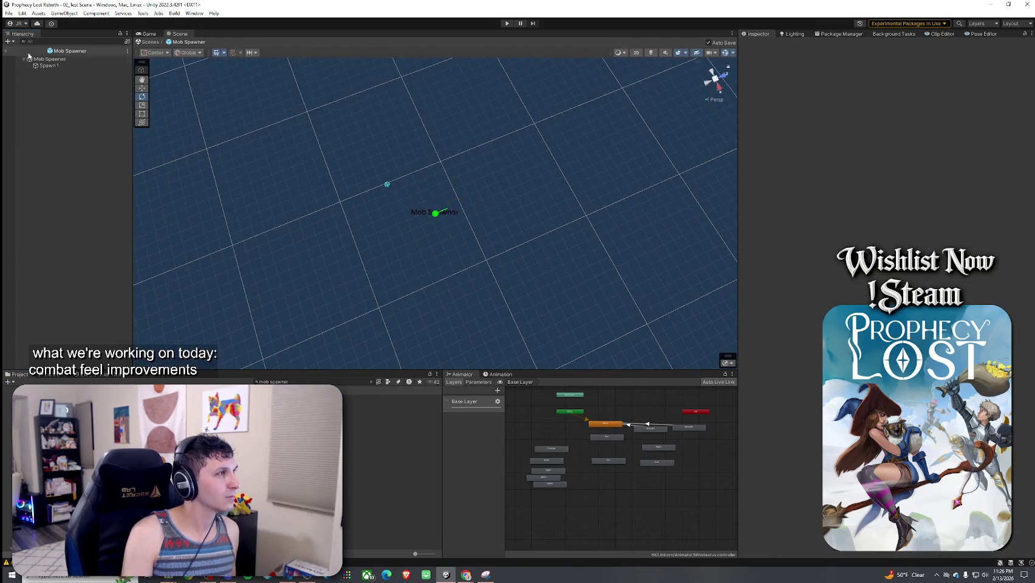
click(8, 52)
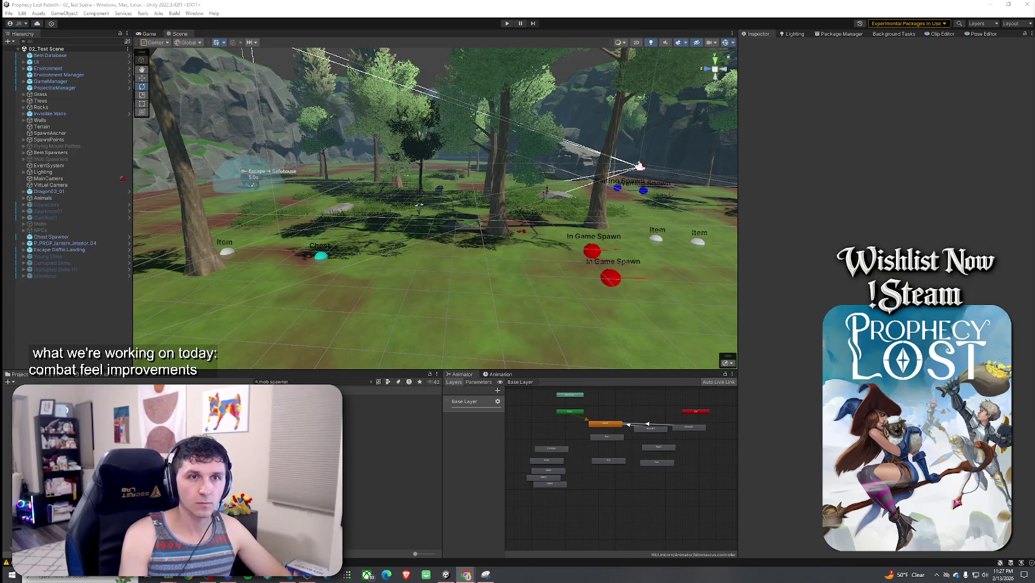
- Reopen the Corner Module 1 NW prefab from the 1by1 map modules search
click(291, 398)
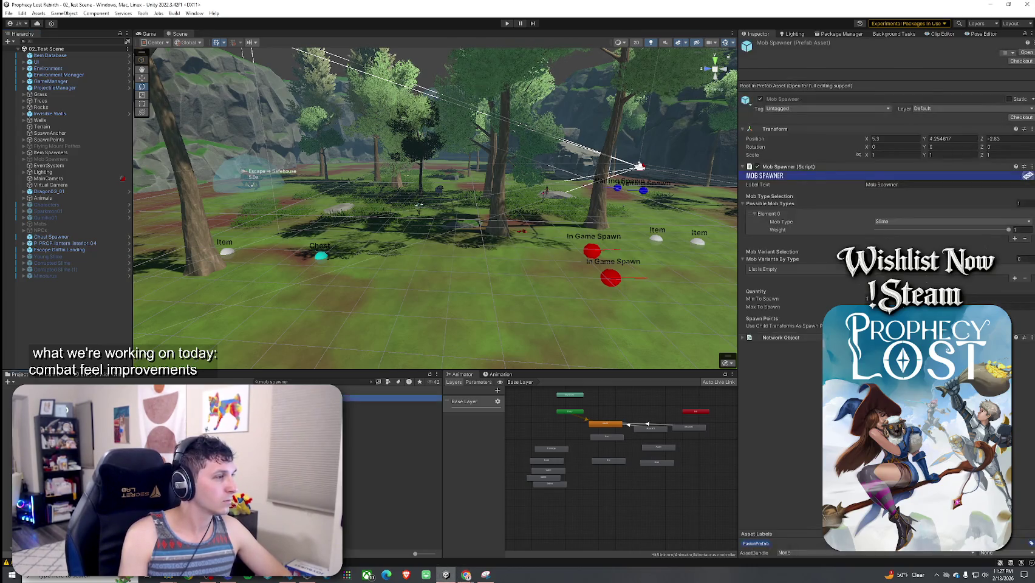
click(291, 382)
text(tby)
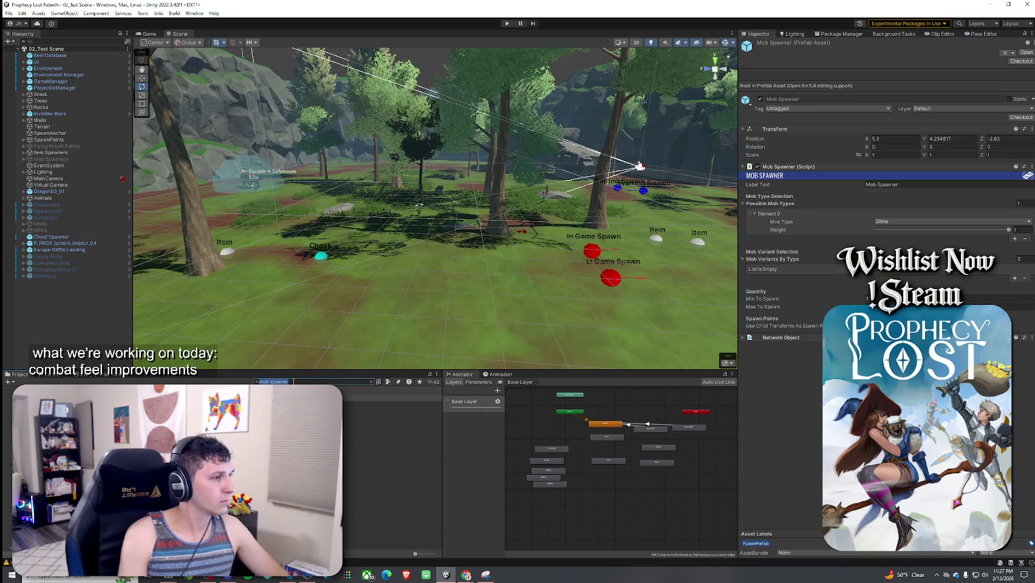
click(291, 398)
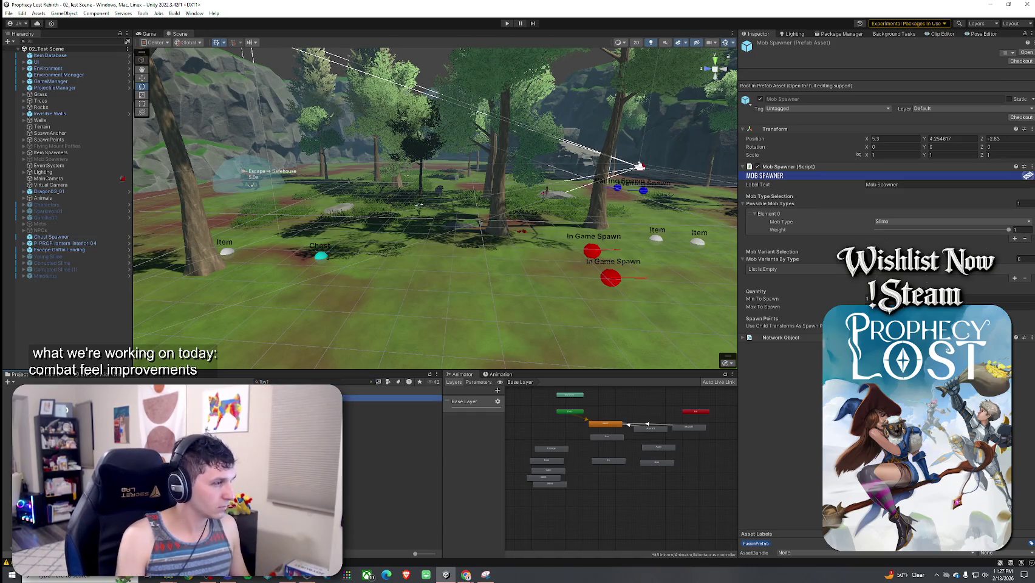
double_click(291, 405)
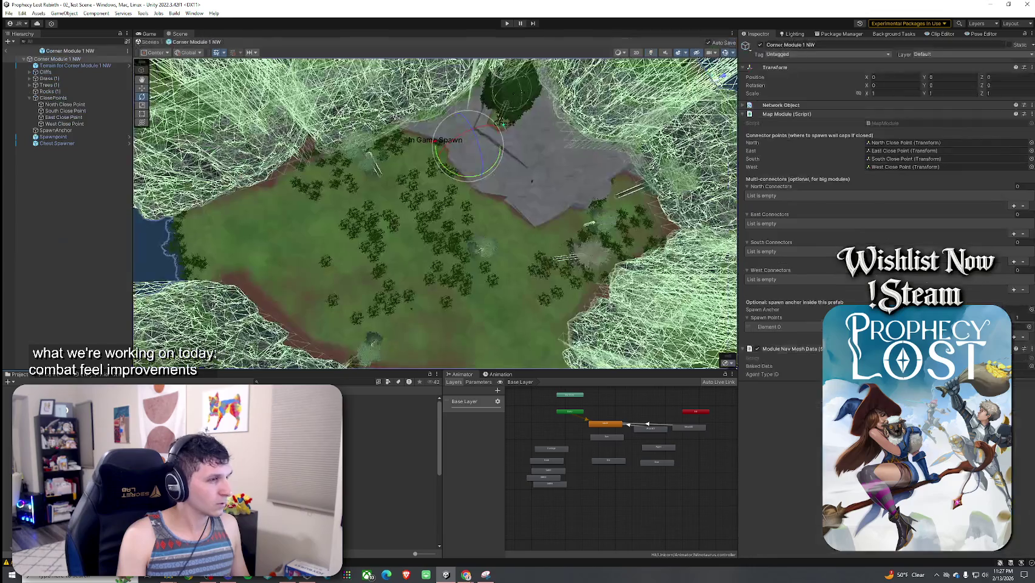
scroll(464, 239, down, 2)
mouse_move(473, 230)
mouse_down()
mouse_move(429, 240)
mouse_move(485, 243)
mouse_move(467, 265)
mouse_move(442, 227)
mouse_move(537, 210)
mouse_move(329, 199)
mouse_move(586, 248)
mouse_move(373, 237)
mouse_up()
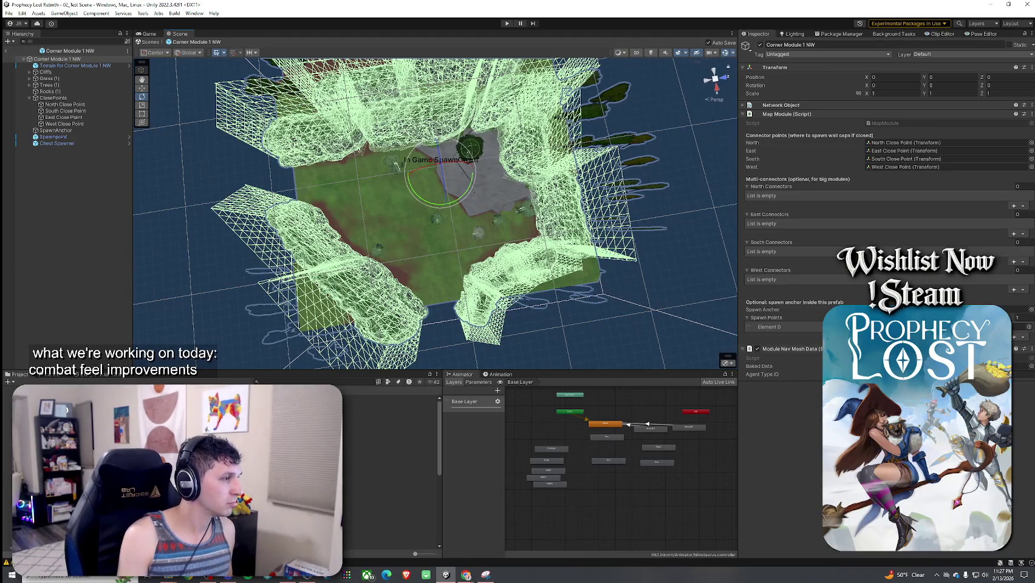
- Search 'mob spawner' and drag the Mob Spawner prefab into the middle of the module
click(287, 382)
text(a.mob spaw)
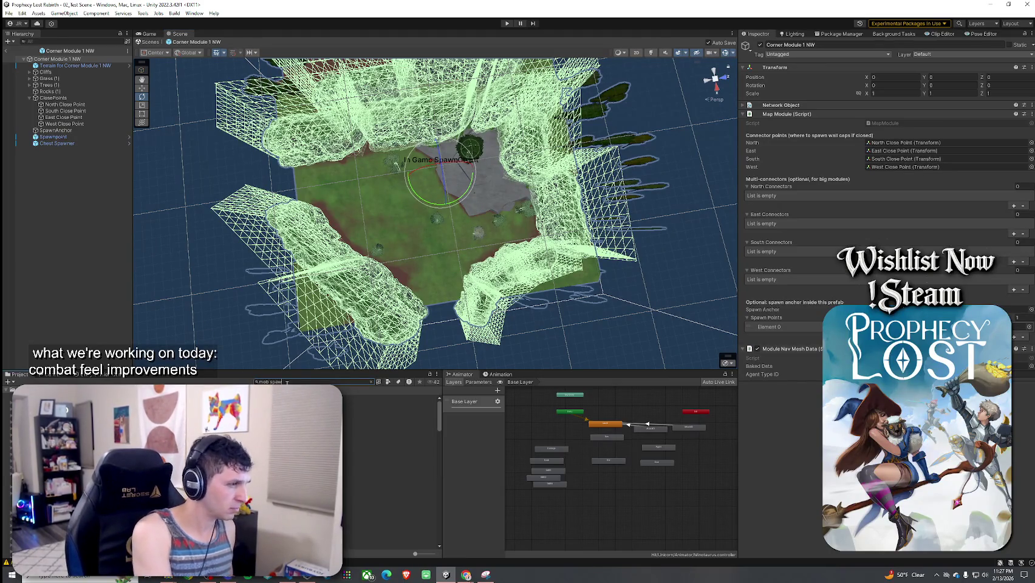
text(ner)
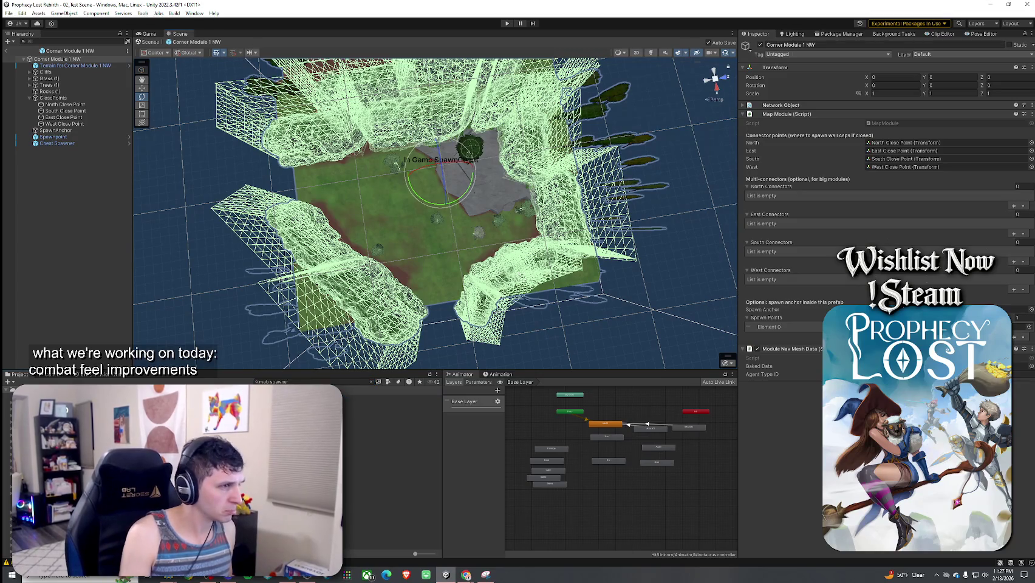
drag(152, 401, 456, 237)
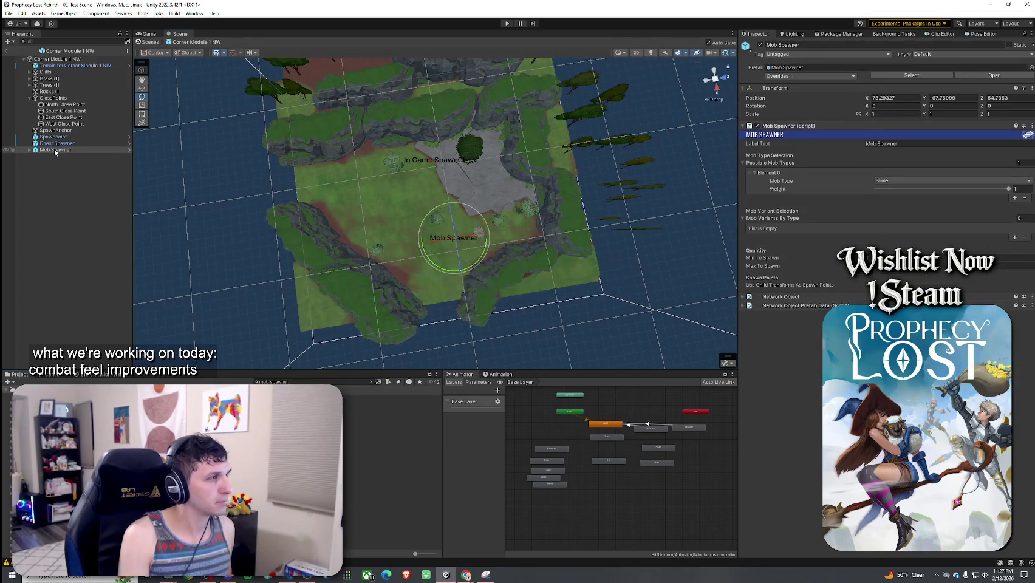
- Duplicate the Mob Spawner's Spawn 1 point and move the copy toward the rock edge
double_click(54, 151)
mouse_move(308, 249)
mouse_down()
mouse_move(424, 113)
mouse_move(289, 129)
mouse_move(343, 130)
mouse_up()
click(29, 150)
click(54, 156)
key(ctrl+d)
key(w)
key(f)
drag(442, 215, 549, 182)
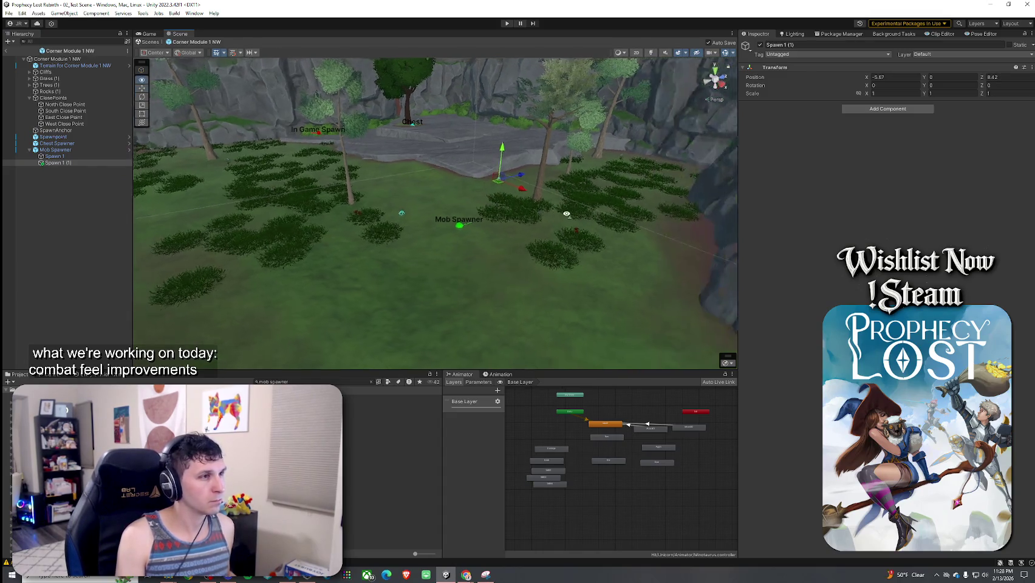
- Add Spawn 1 (2), (3) and (4) copies spread across the grass clearing, then save
key(ctrl+d)
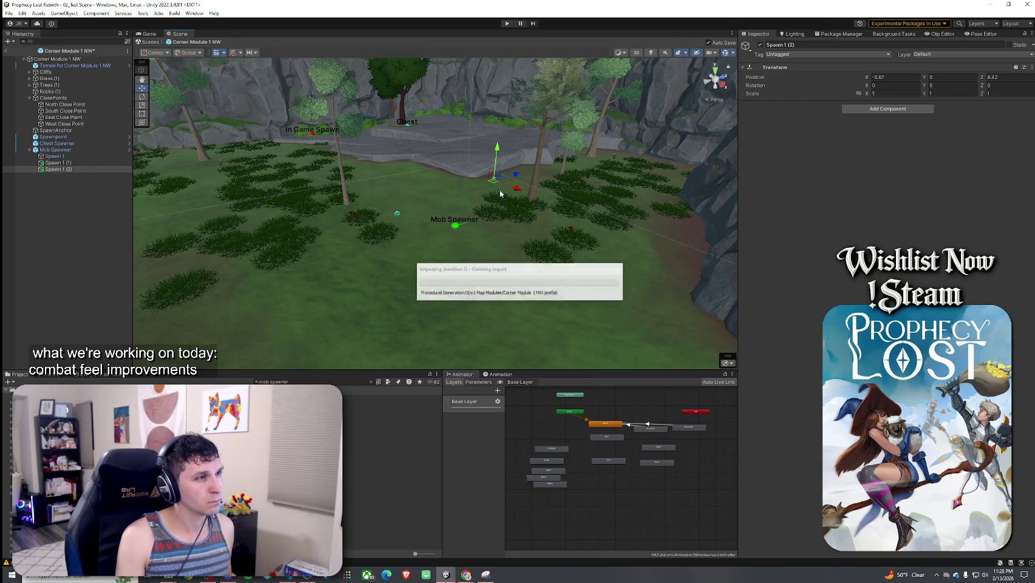
mouse_move(495, 187)
mouse_down()
mouse_move(605, 210)
mouse_move(650, 198)
mouse_move(620, 185)
mouse_up()
drag(425, 267, 436, 261)
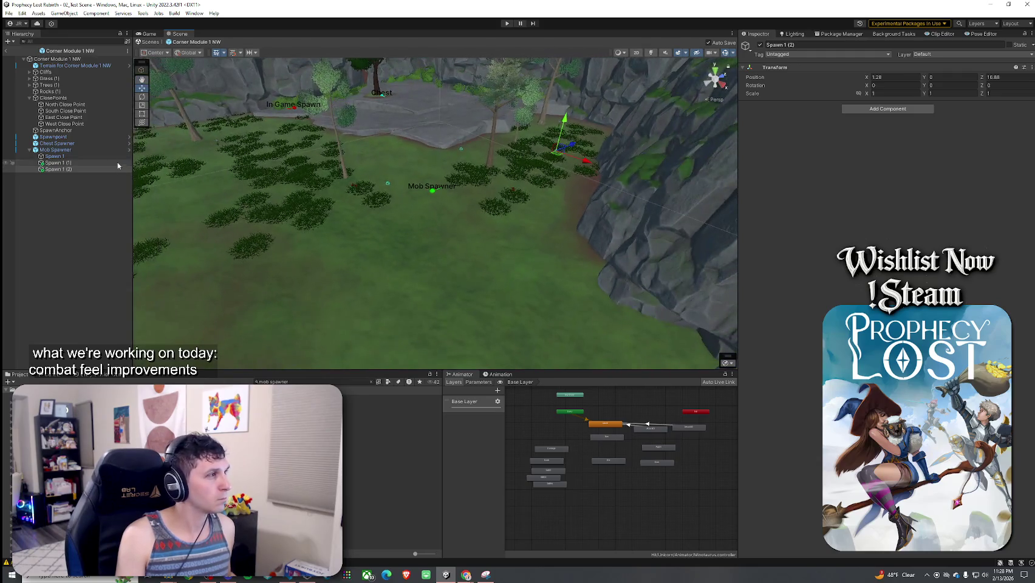
key(ctrl+d)
mouse_move(556, 157)
mouse_down()
mouse_move(517, 222)
mouse_move(487, 251)
mouse_move(486, 267)
mouse_move(377, 310)
mouse_up()
key(ctrl+d)
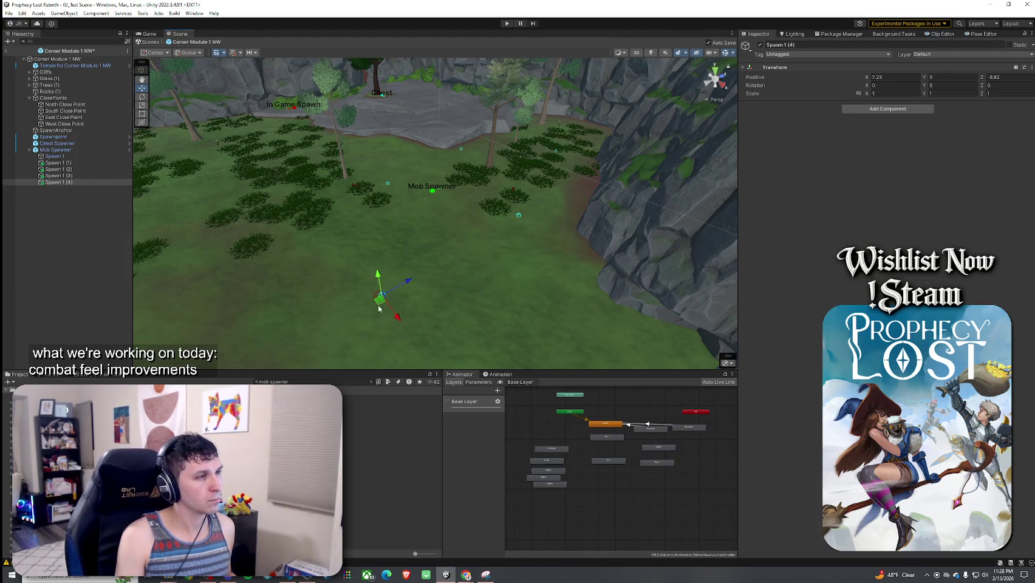
key(ctrl+s)
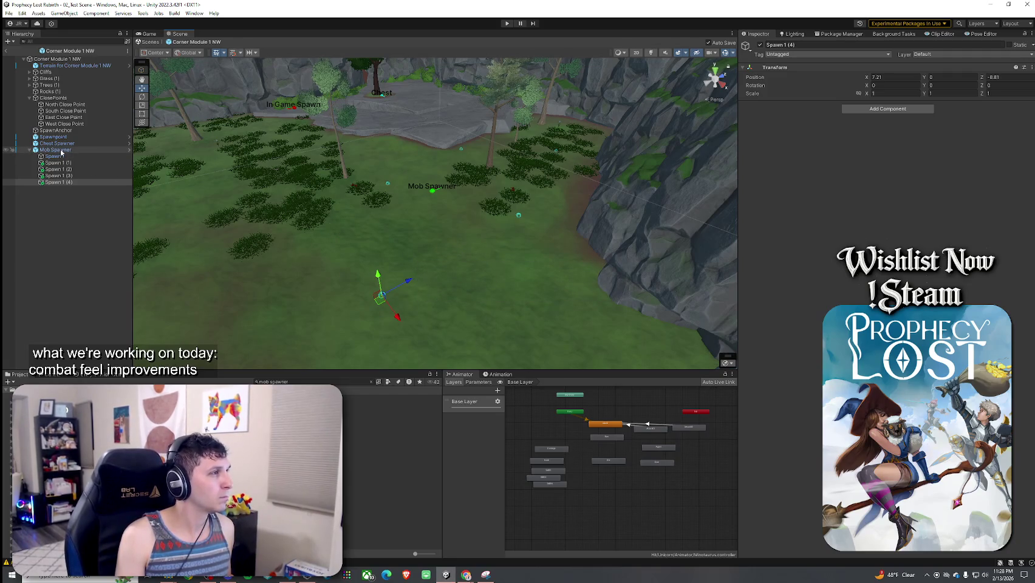
- Edit the Mob Spawner's maximum mob count and save the Corner Module 1 NW prefab
click(61, 150)
click(911, 266)
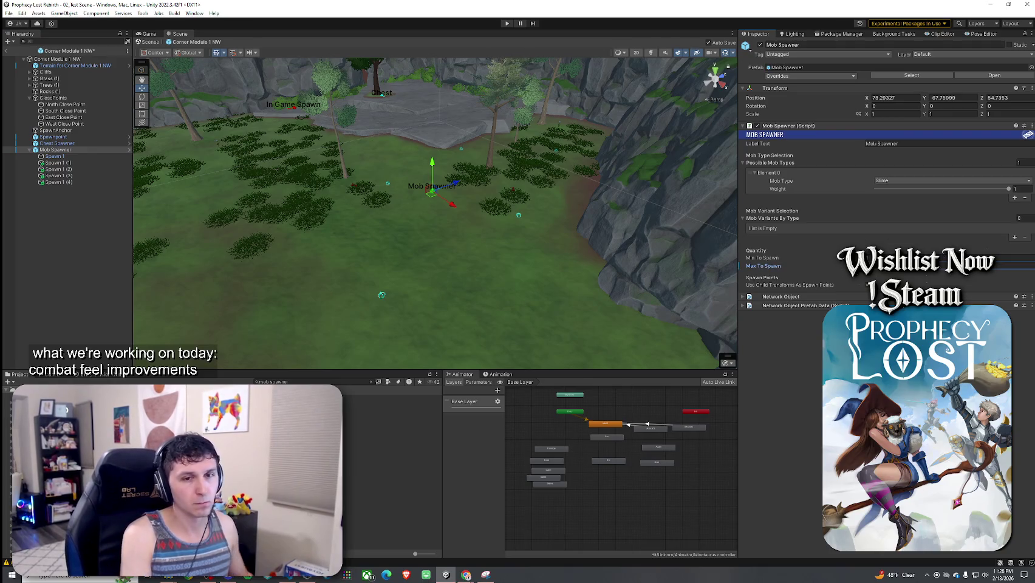
key(ctrl+s)
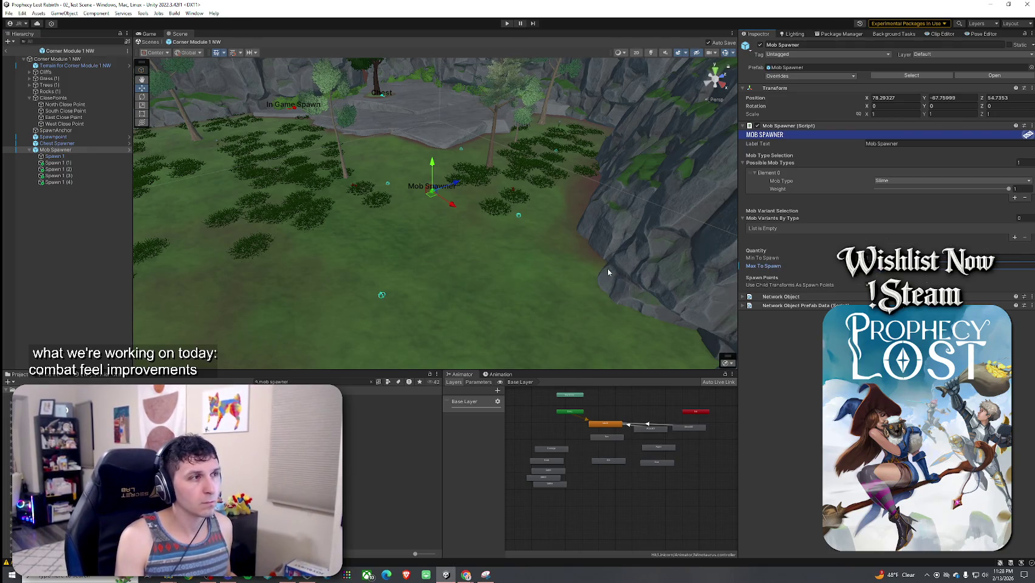
mouse_move(468, 279)
mouse_down()
mouse_move(416, 265)
mouse_move(432, 307)
mouse_move(478, 316)
mouse_move(483, 295)
mouse_up()
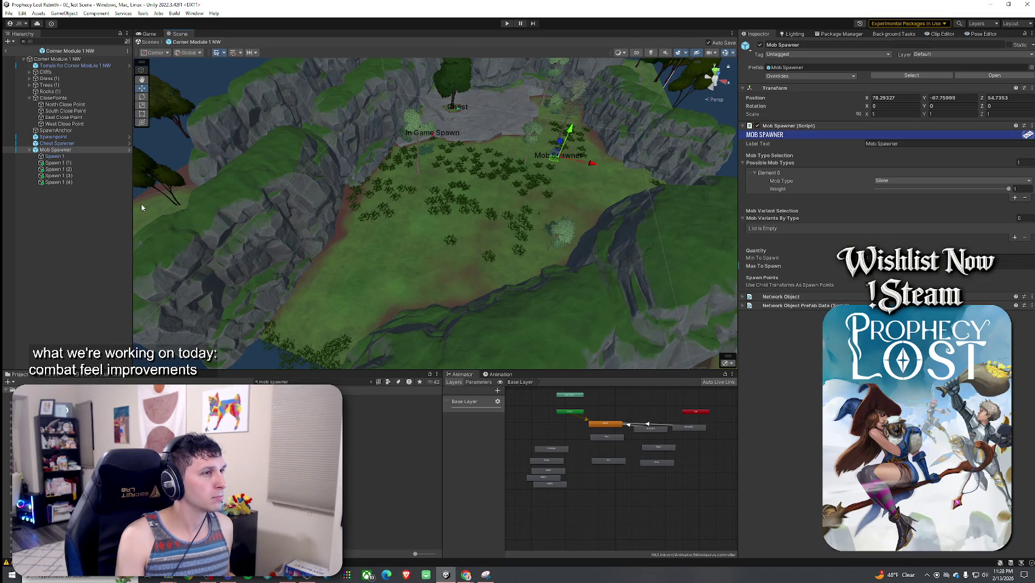
- Move the Mob Spawner into the clearing at X 63.72, Z 44.95 and rotate it 68.655 on Y
click(61, 150)
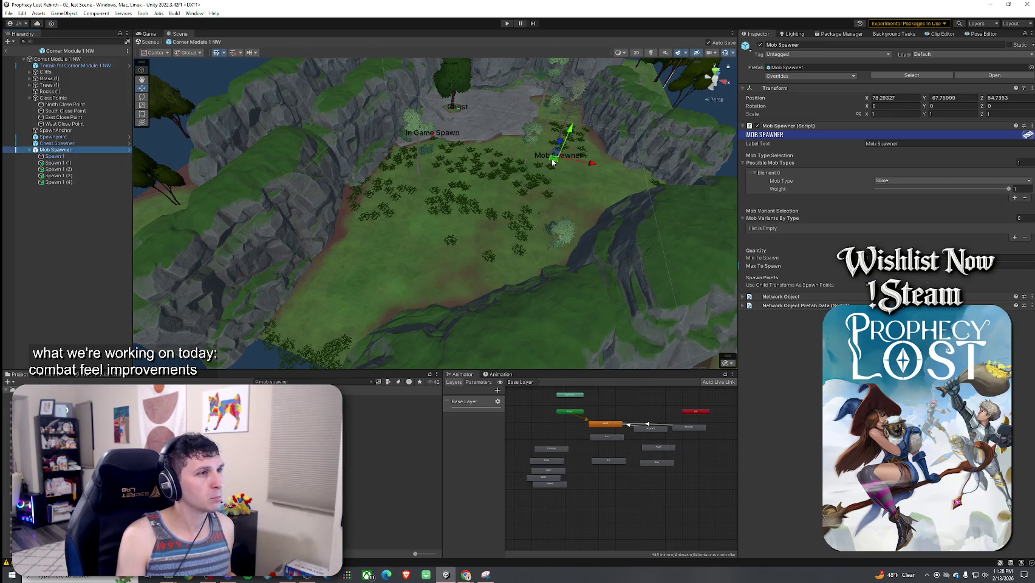
mouse_move(555, 161)
mouse_down()
mouse_move(475, 164)
mouse_move(489, 170)
mouse_move(480, 191)
mouse_move(448, 197)
mouse_up()
key(e)
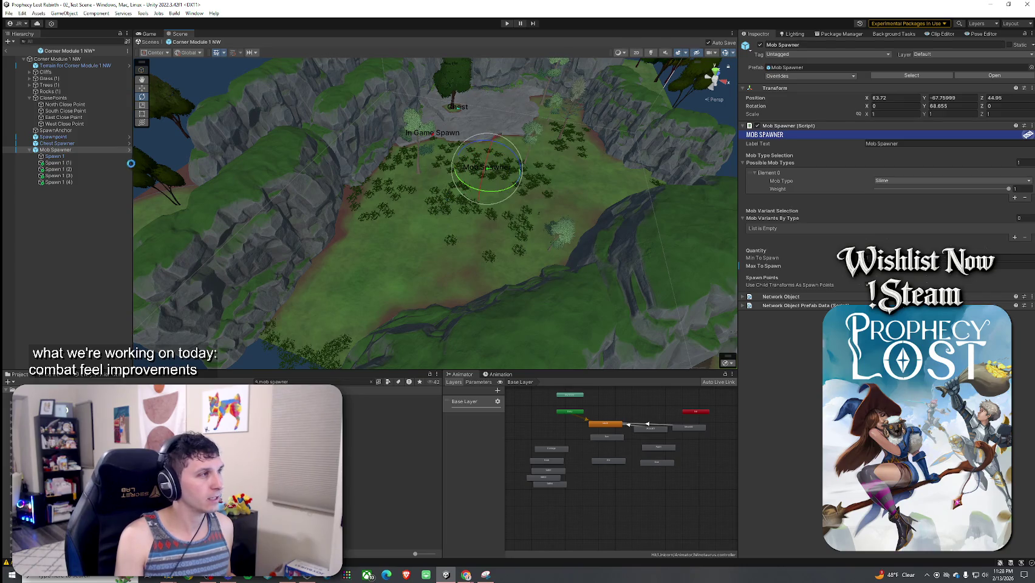
scroll(446, 213, up, 10)
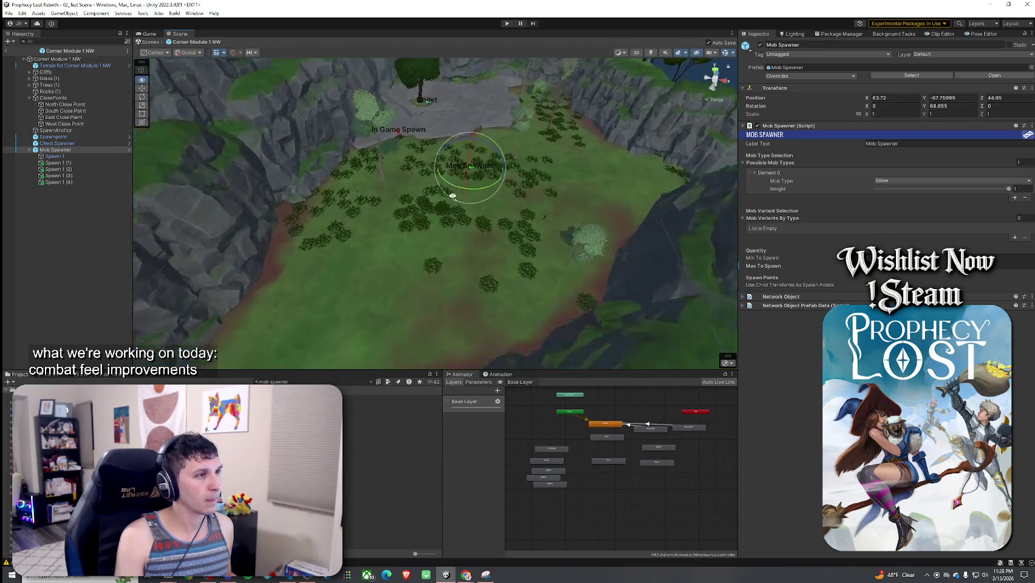
drag(478, 177, 844, 138)
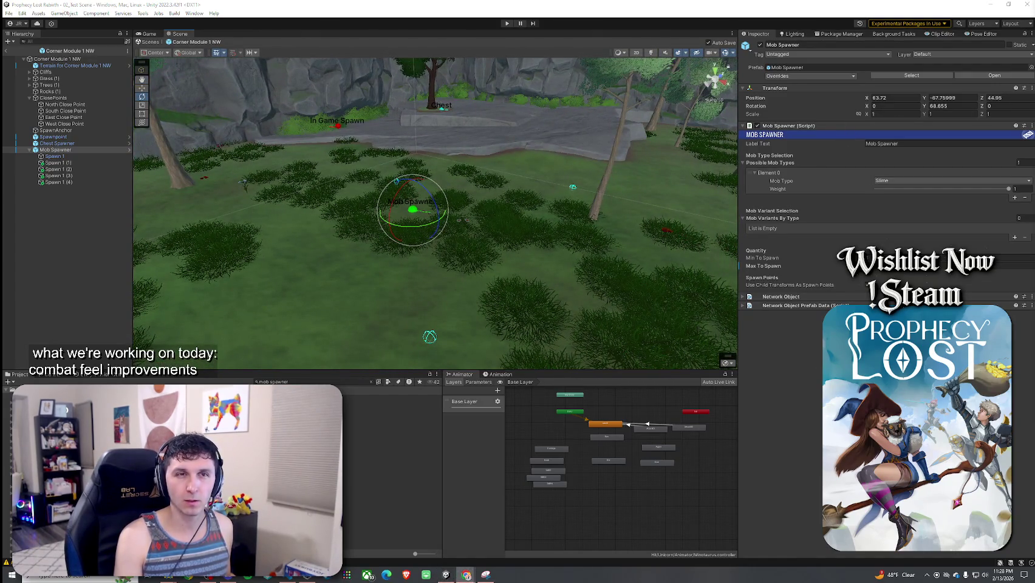
mouse_move(556, 201)
mouse_down()
mouse_move(560, 215)
mouse_move(600, 228)
mouse_move(601, 240)
mouse_up()
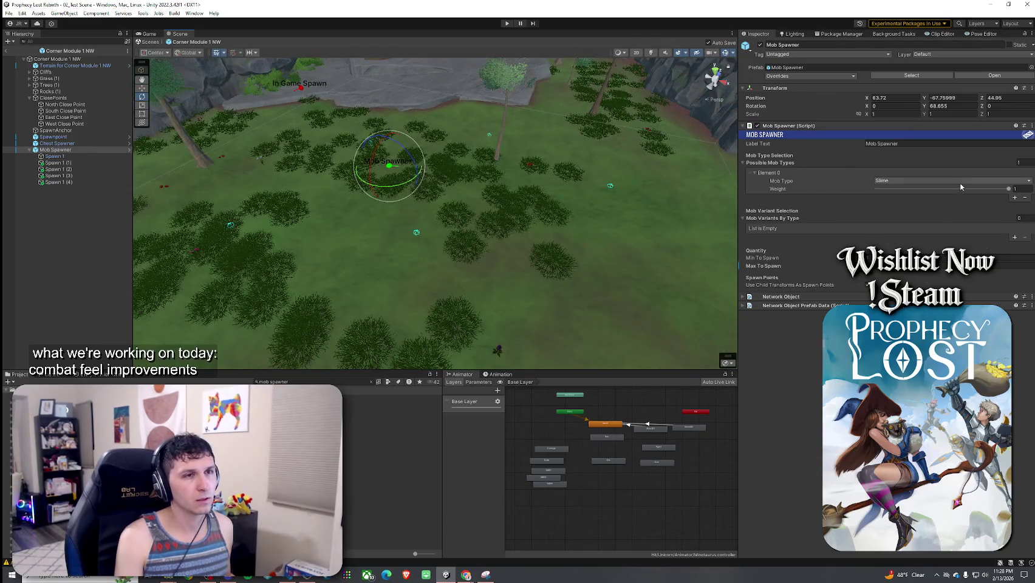
- Keep Slime as the Mob Spawner's mob type and check its placement near the cliffs
click(810, 181)
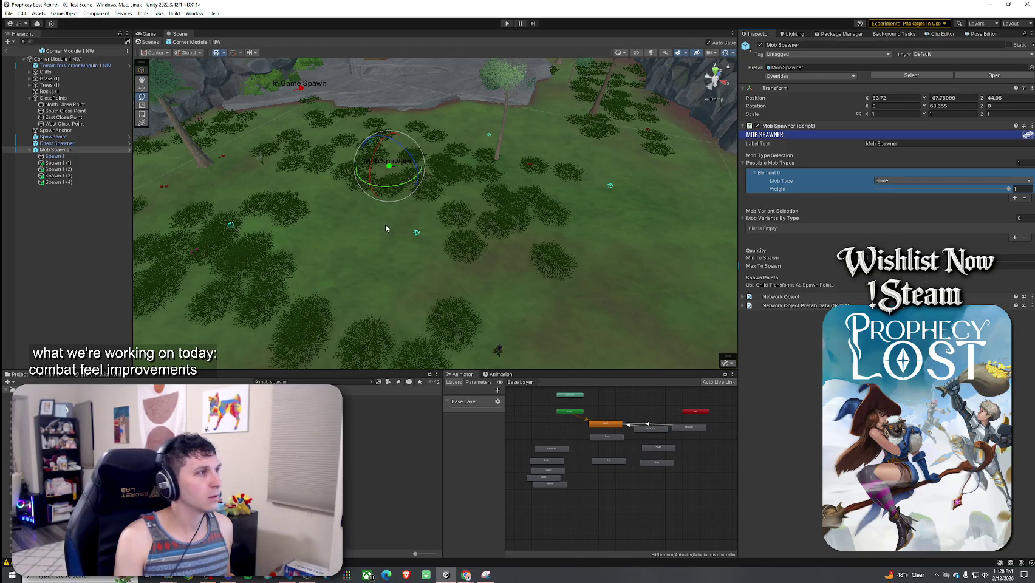
click(64, 228)
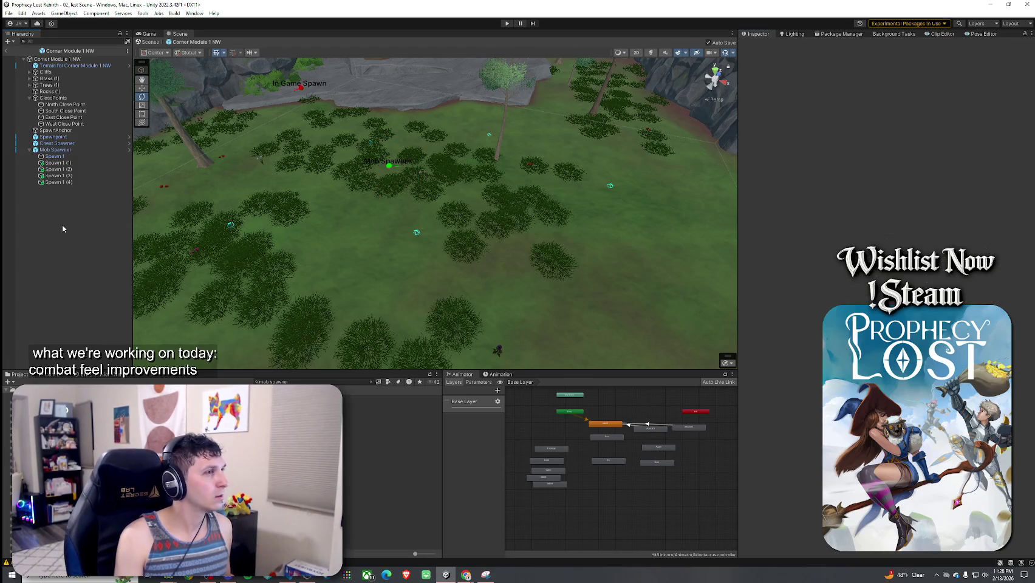
click(56, 150)
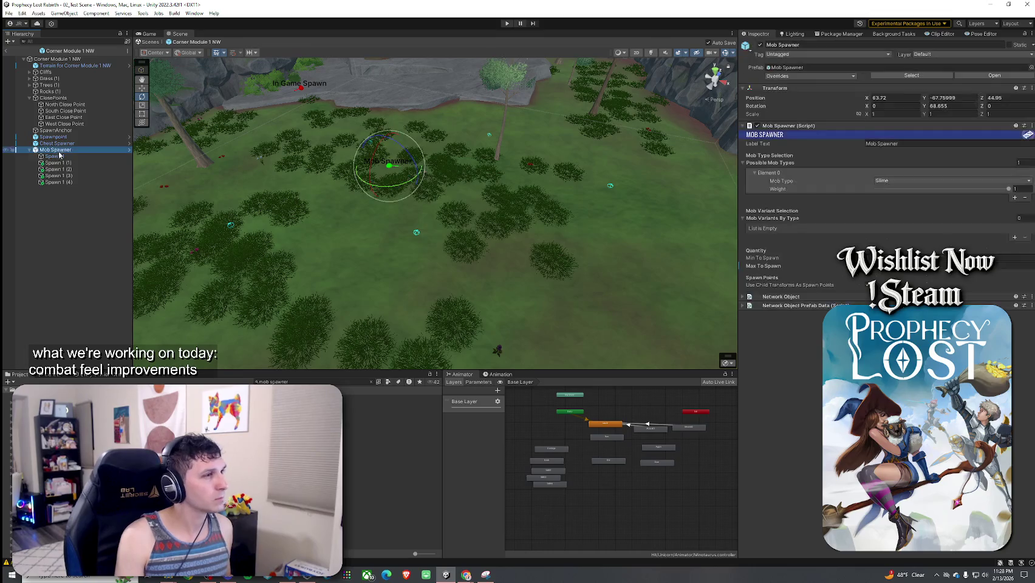
mouse_move(305, 243)
mouse_down()
mouse_move(274, 221)
mouse_move(300, 223)
mouse_up()
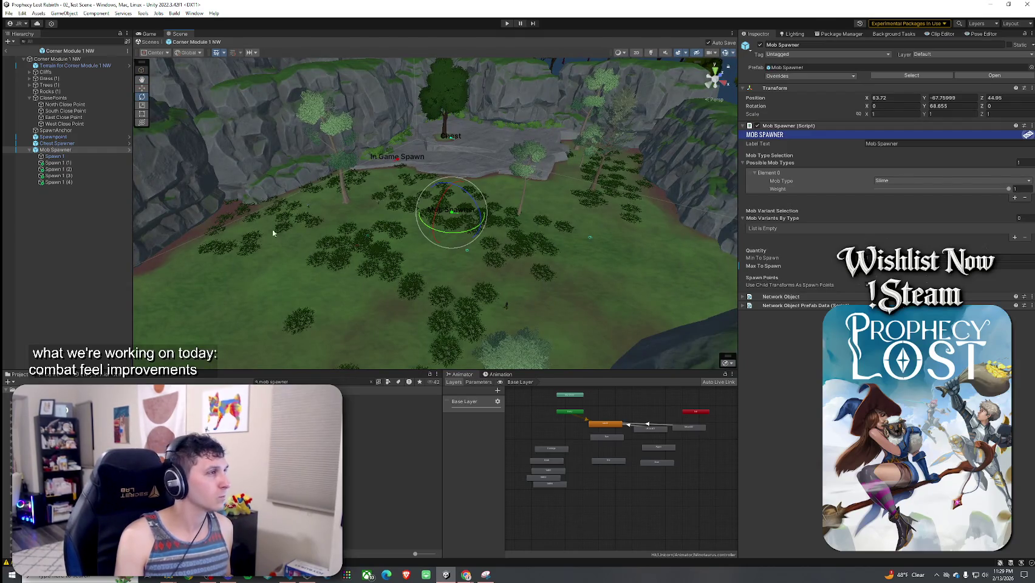
click(97, 200)
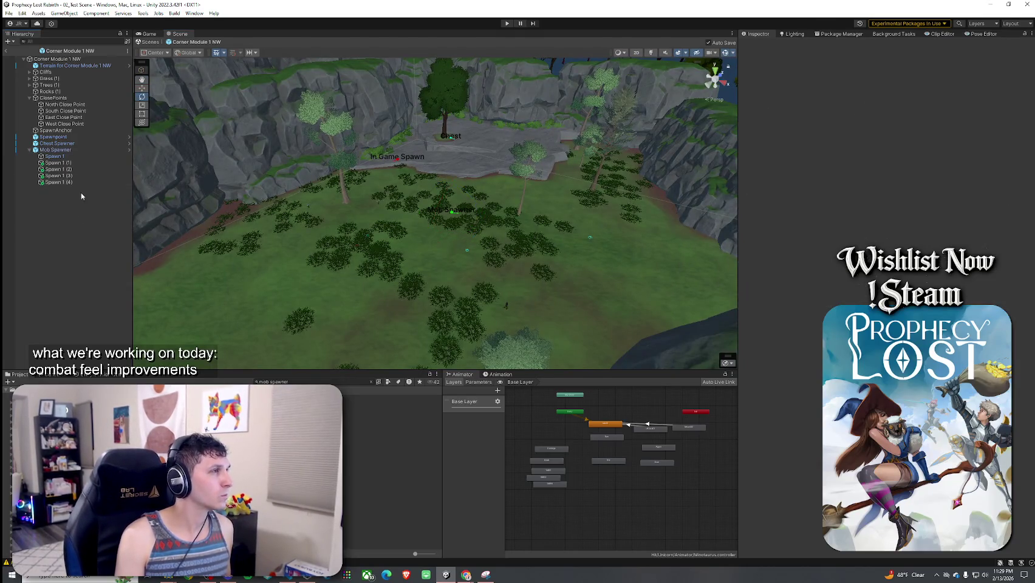
click(55, 150)
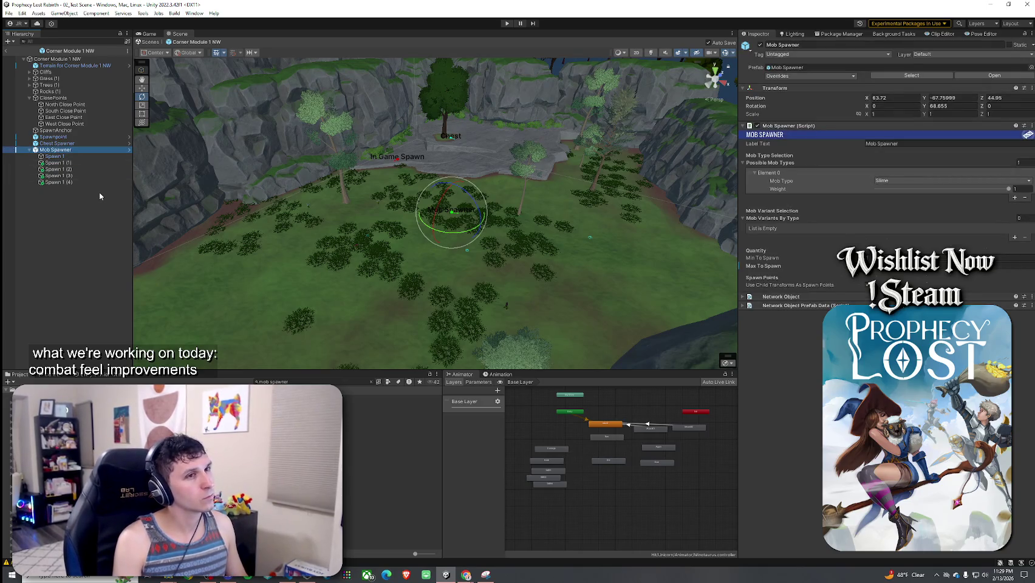
click(100, 195)
click(9, 13)
- Open Corner Module 1 NE from the 1by 1 Map Modules folder and select its Mob Spawner
click(29, 52)
click(371, 381)
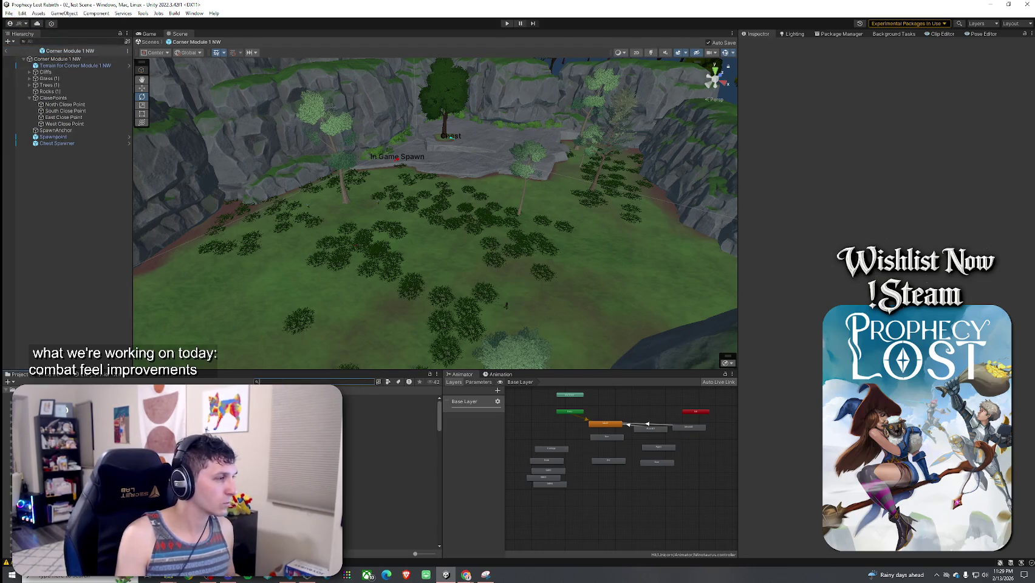
double_click(365, 398)
double_click(389, 398)
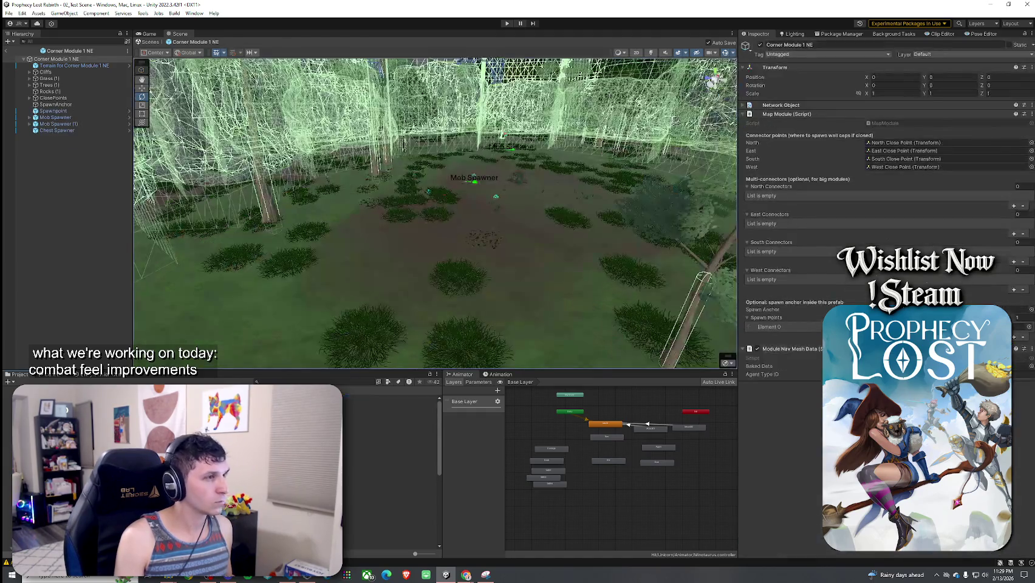
drag(342, 201, 342, 249)
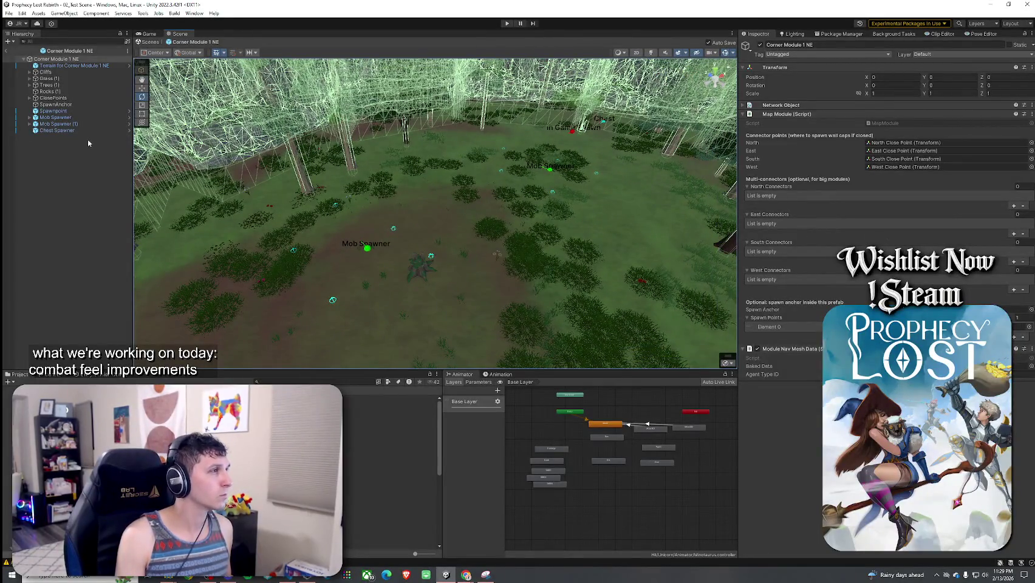
click(56, 118)
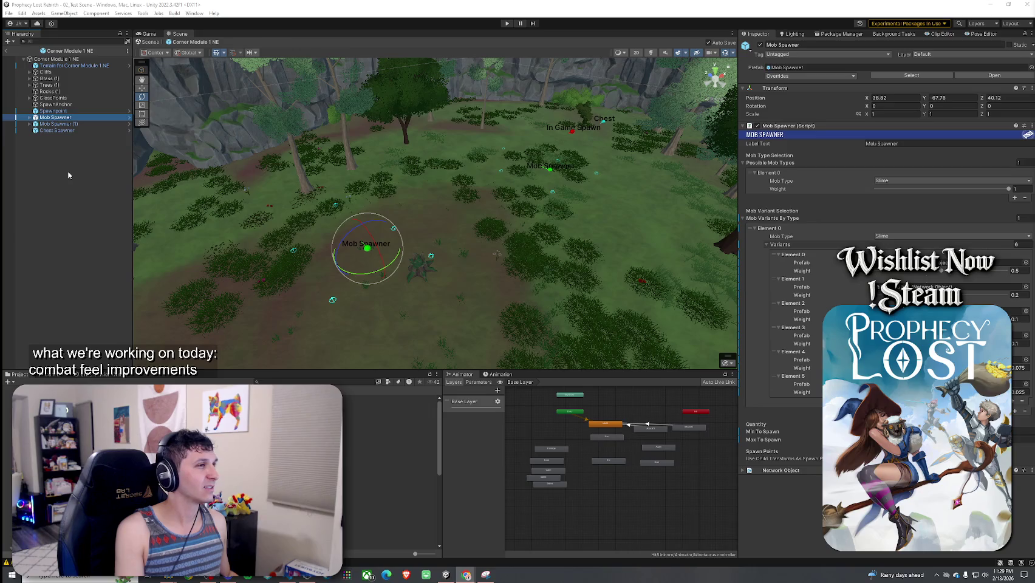
- Filter the Project assets with the search term 'mob spawner'
click(446, 574)
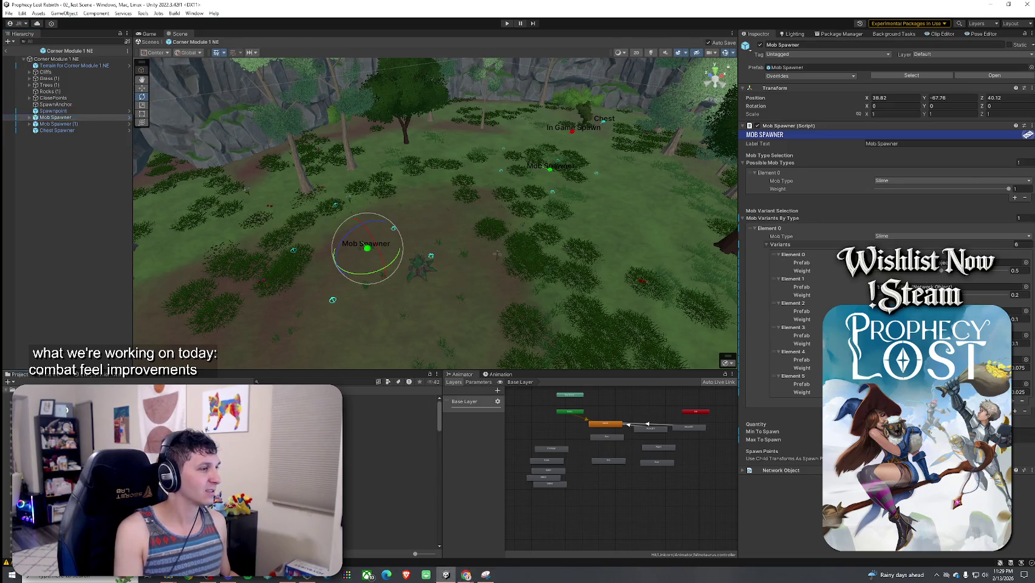
click(269, 382)
text(mob spawner)
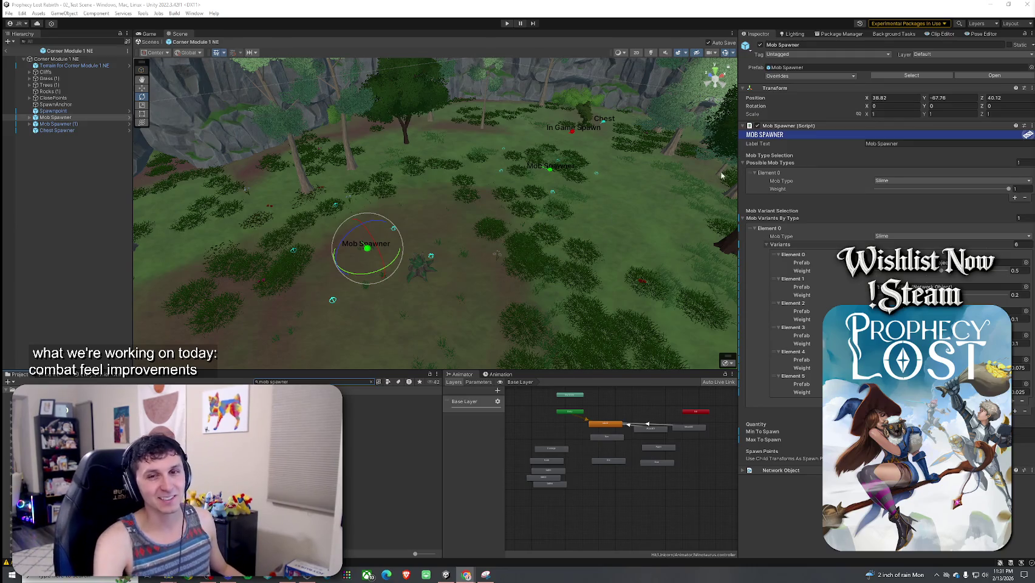
- Orbit around the clearing and delete the Spawnpoint from the NE module
drag(376, 286, 506, 269)
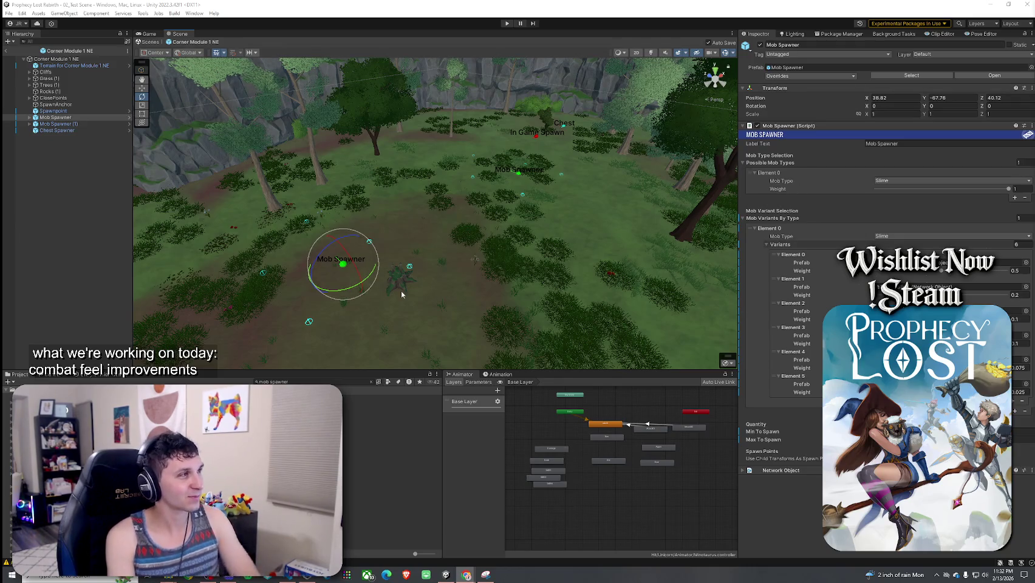
mouse_move(487, 280)
mouse_down()
mouse_move(496, 291)
mouse_move(317, 287)
mouse_move(482, 282)
mouse_move(405, 290)
mouse_up()
click(9, 13)
click(8, 12)
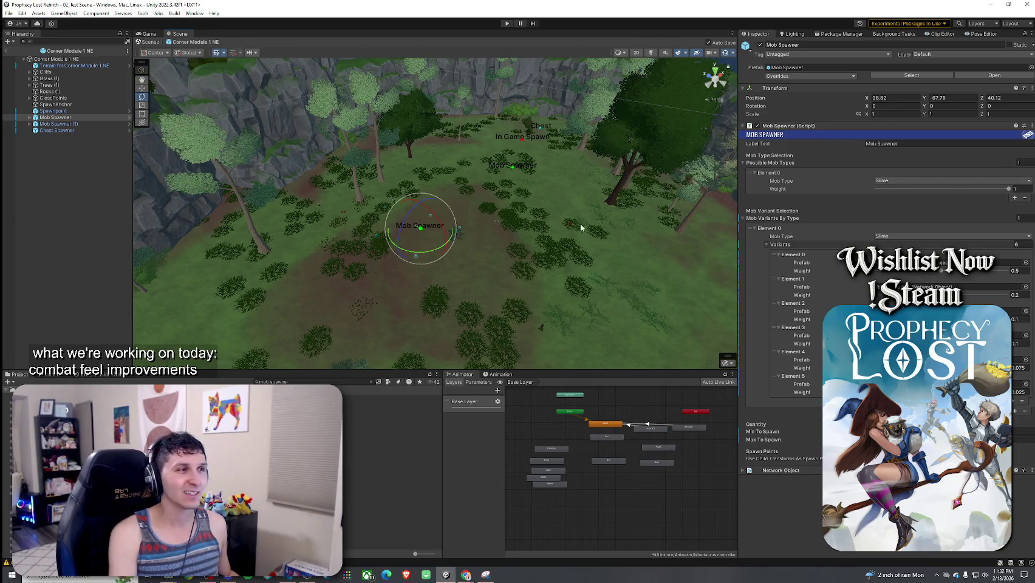
mouse_move(536, 238)
mouse_down()
mouse_move(501, 246)
mouse_move(503, 230)
mouse_move(342, 256)
mouse_move(405, 249)
mouse_up()
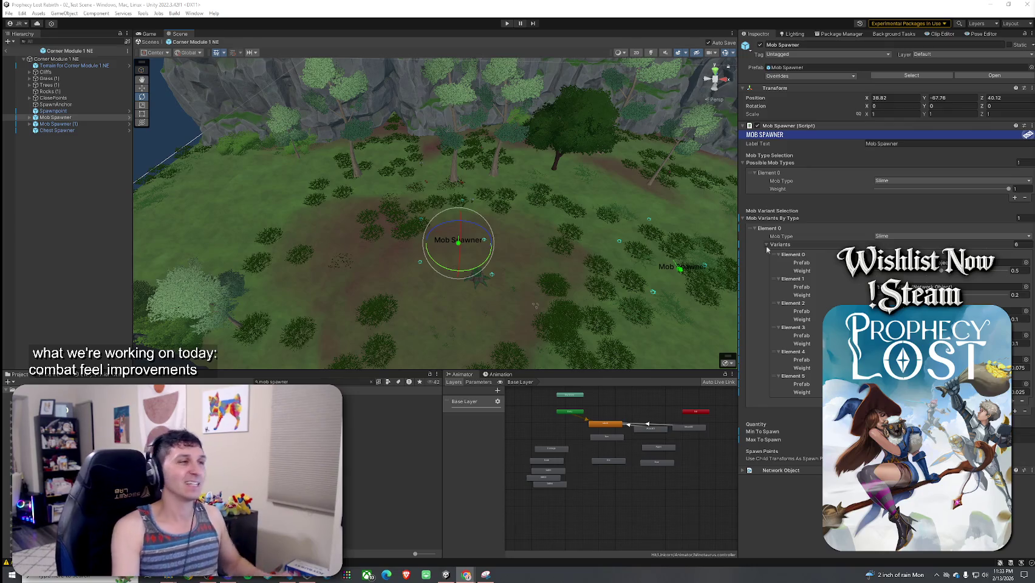
mouse_move(443, 286)
mouse_down()
mouse_move(561, 272)
mouse_move(542, 286)
mouse_move(602, 288)
mouse_move(550, 276)
mouse_move(470, 292)
mouse_move(492, 294)
mouse_move(370, 262)
mouse_move(392, 251)
mouse_up()
click(383, 245)
click(73, 111)
key(Delete)
- Select the grass patch covering the Mob Spawner marker in the clearing
mouse_move(407, 208)
mouse_down()
mouse_move(407, 219)
mouse_move(433, 225)
mouse_move(473, 221)
mouse_move(474, 191)
mouse_move(437, 209)
mouse_move(462, 194)
mouse_move(425, 170)
mouse_move(340, 252)
mouse_move(289, 272)
mouse_up()
click(436, 209)
click(439, 206)
click(439, 206)
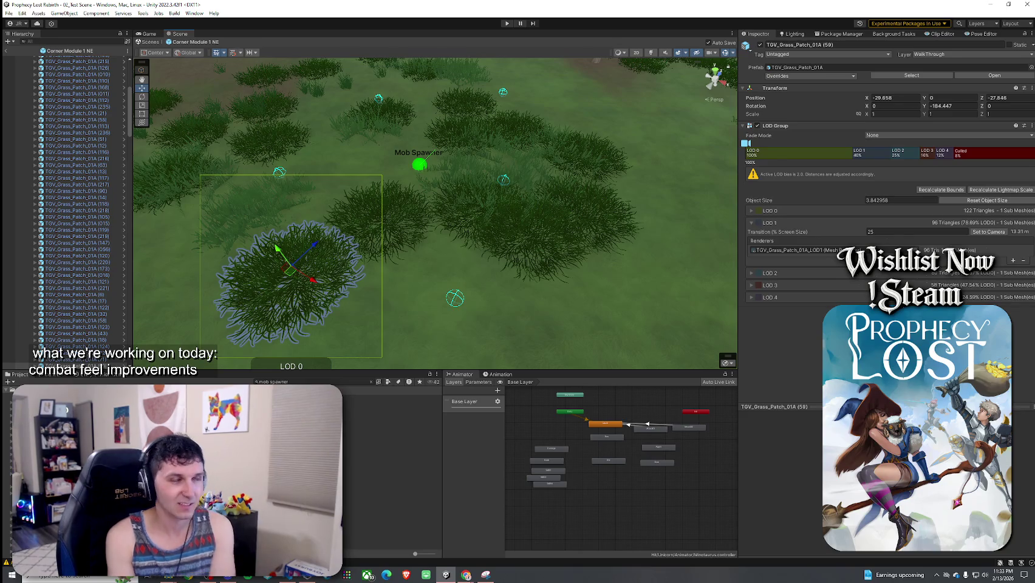
click(419, 165)
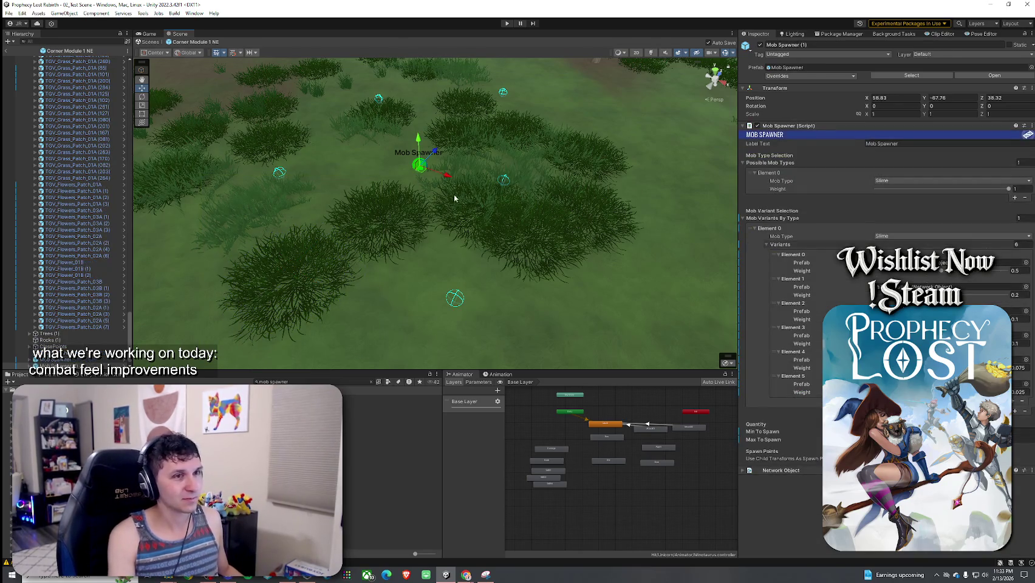
scroll(73, 309, down, 1)
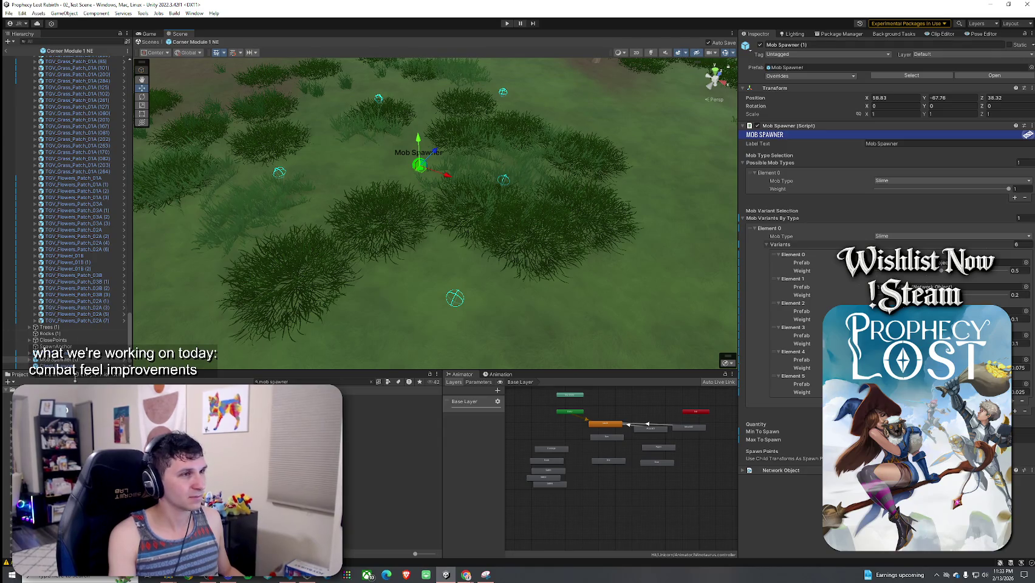
click(912, 75)
click(371, 381)
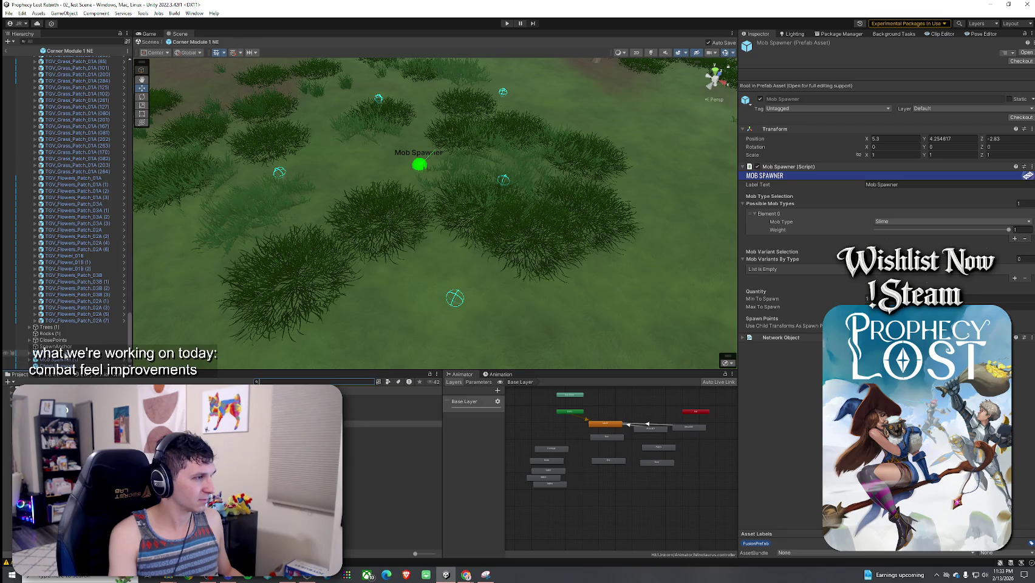
drag(36, 359, 388, 423)
click(503, 303)
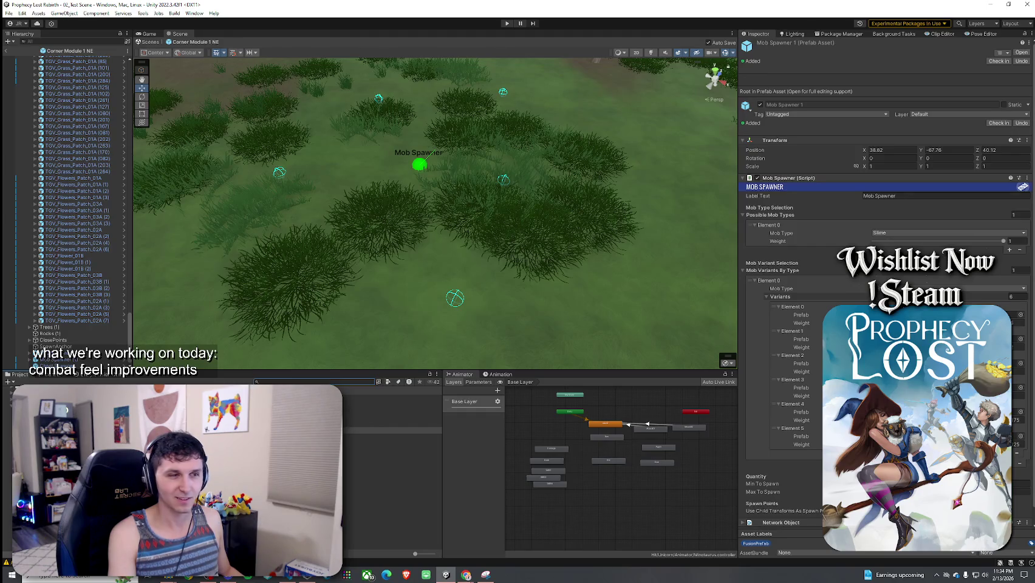
click(392, 430)
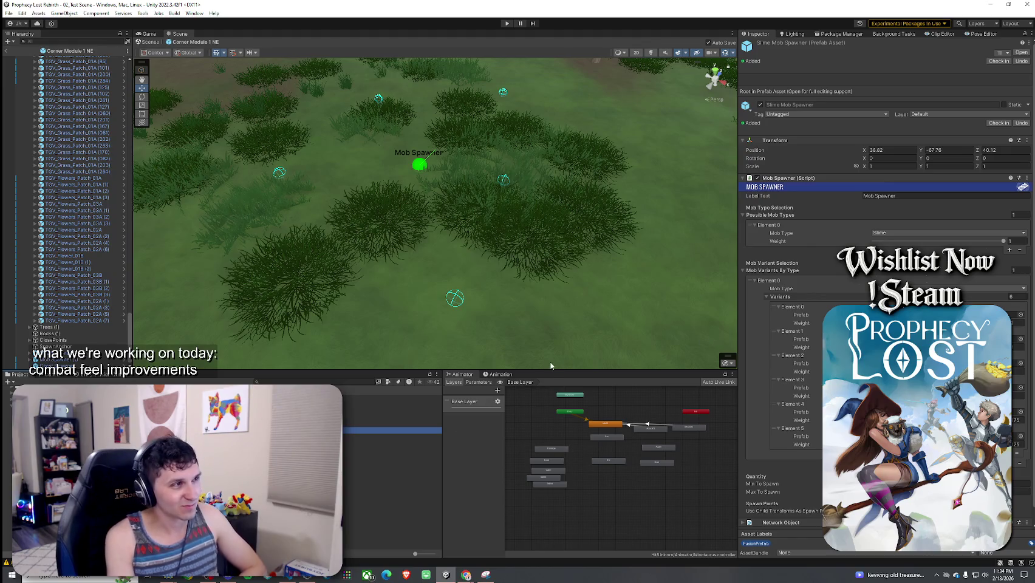
click(9, 13)
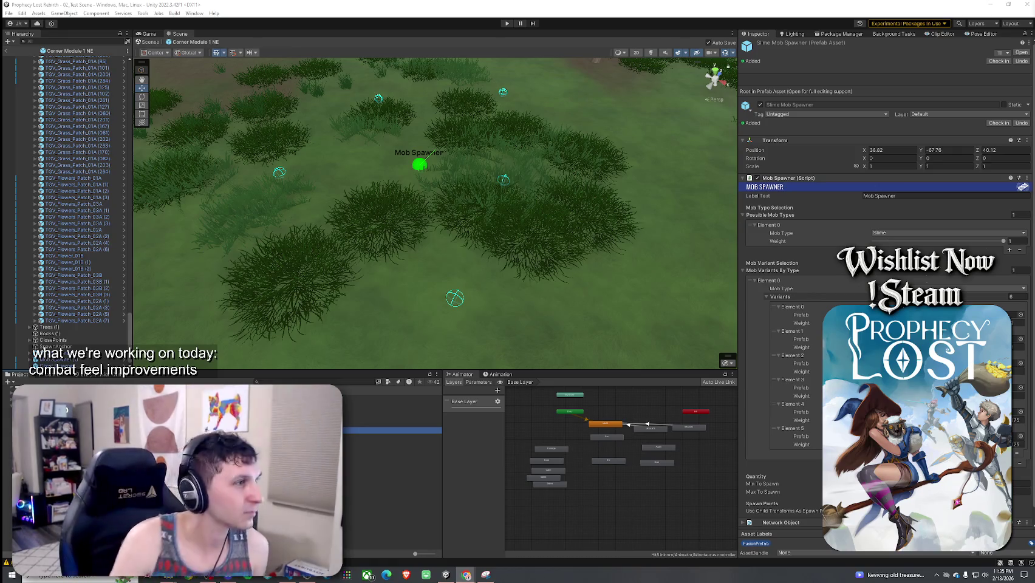
- Adjust Min To Spawn on both Slime Mob Spawners in the NE module
mouse_move(346, 243)
mouse_down()
mouse_move(284, 187)
mouse_move(302, 197)
mouse_up()
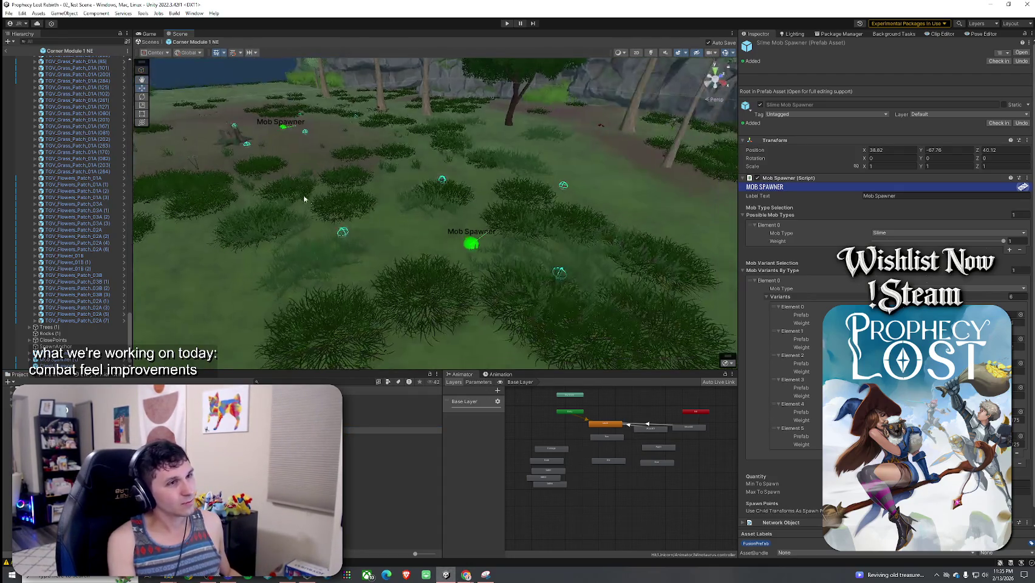
click(467, 244)
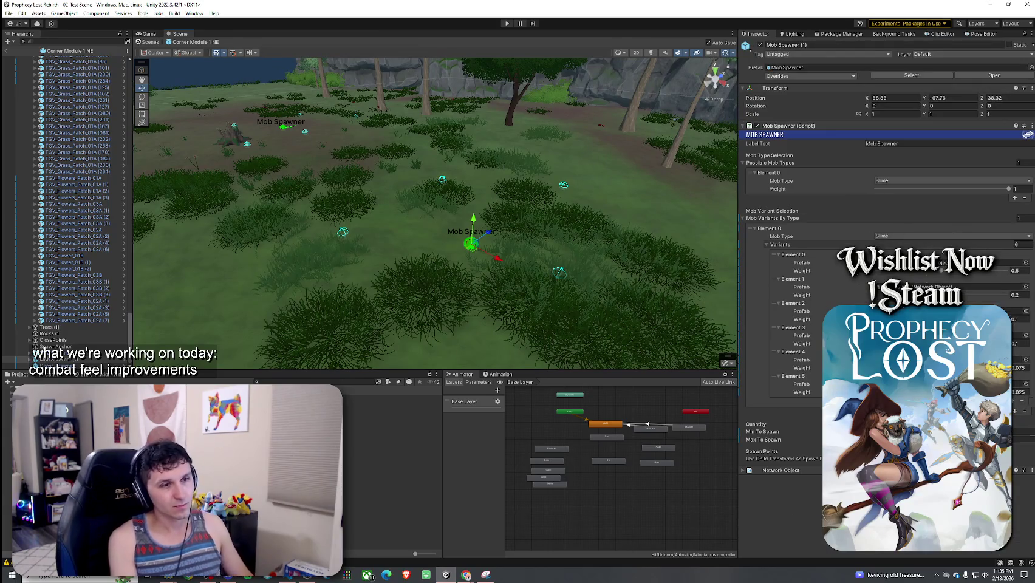
click(1023, 431)
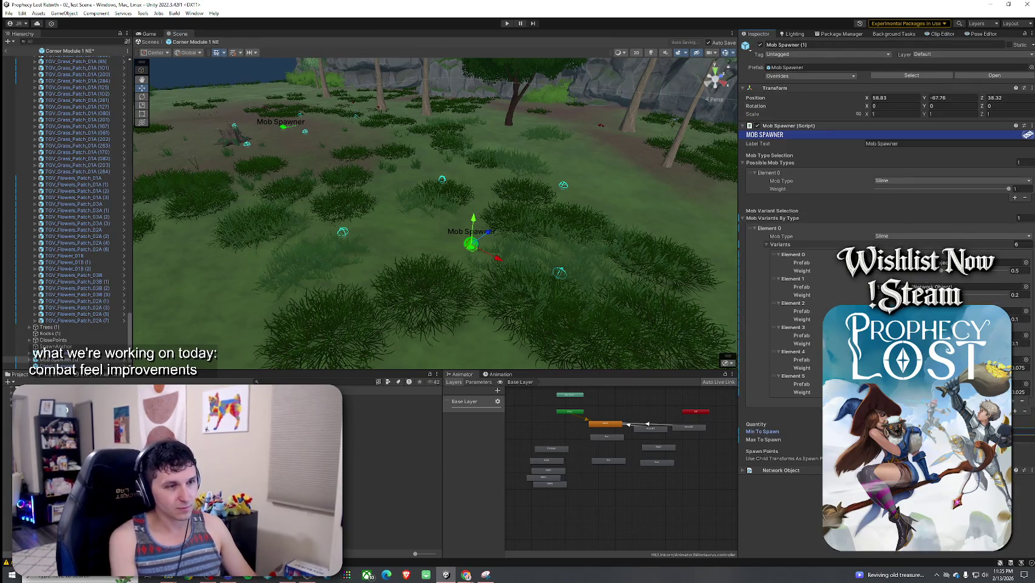
click(283, 125)
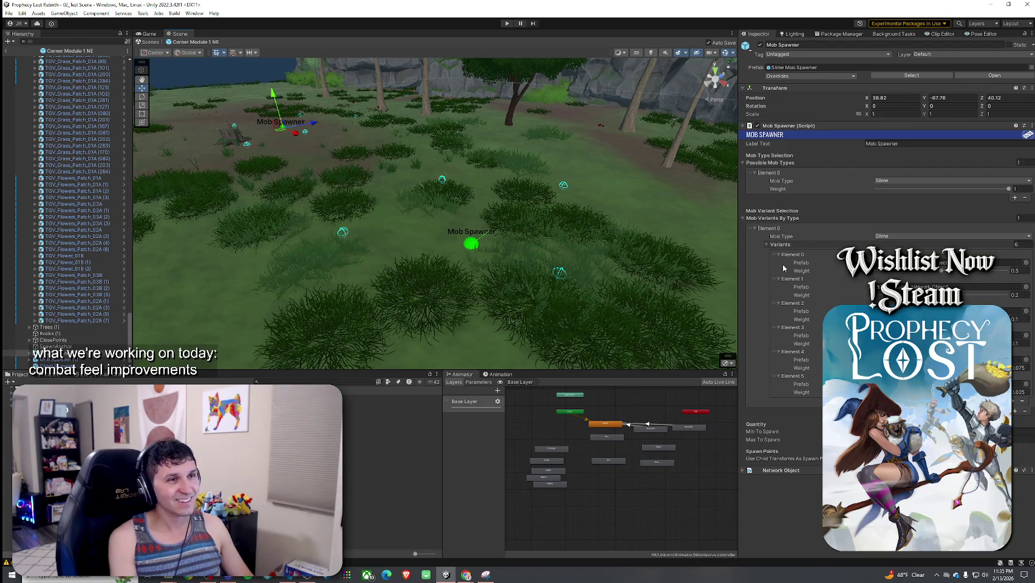
drag(765, 431, 799, 423)
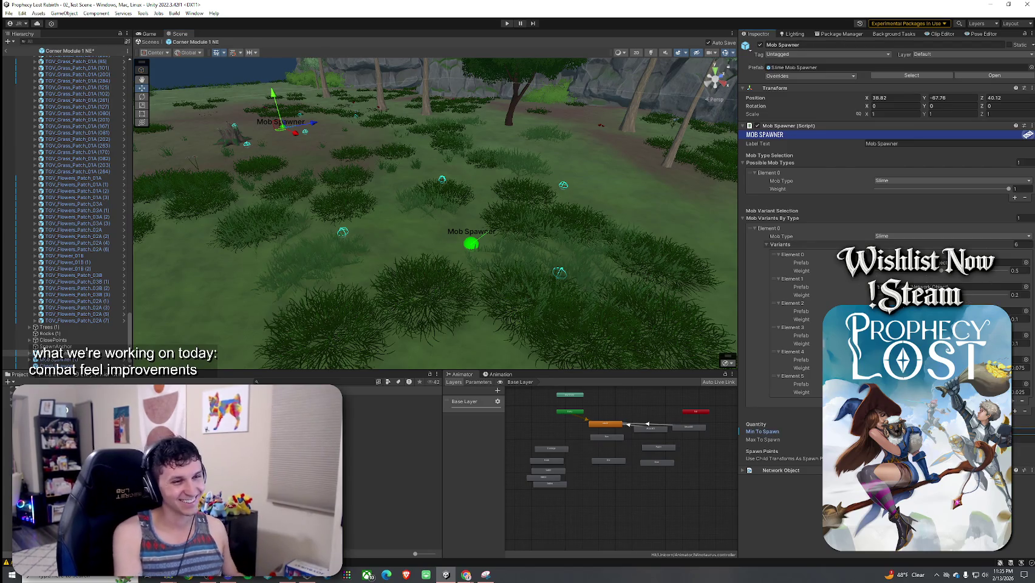
drag(443, 289, 358, 234)
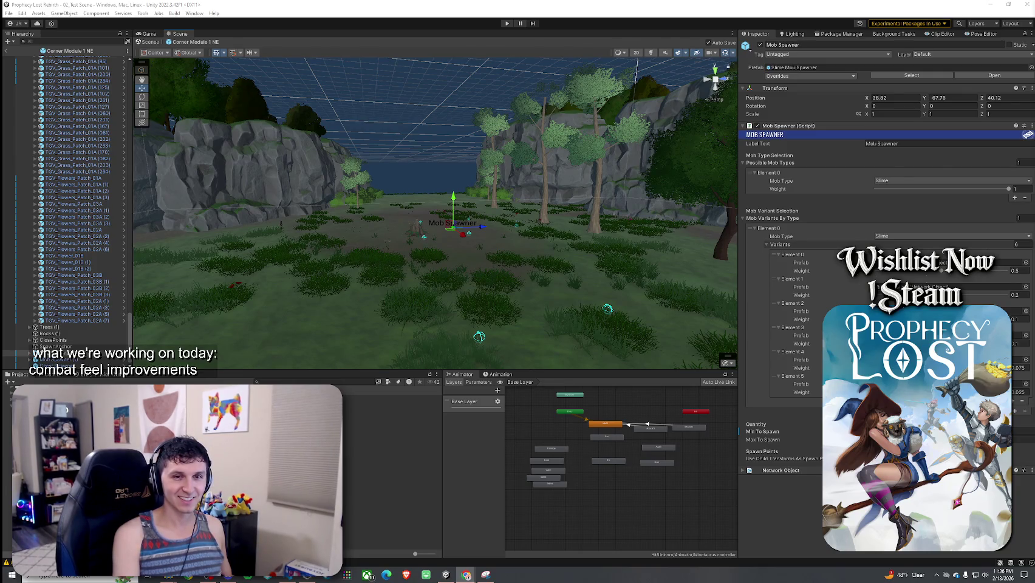
- Compare the Slime Mob Spawner asset with the placed spawner and collapse the Grass (1) group
click(291, 381)
click(392, 430)
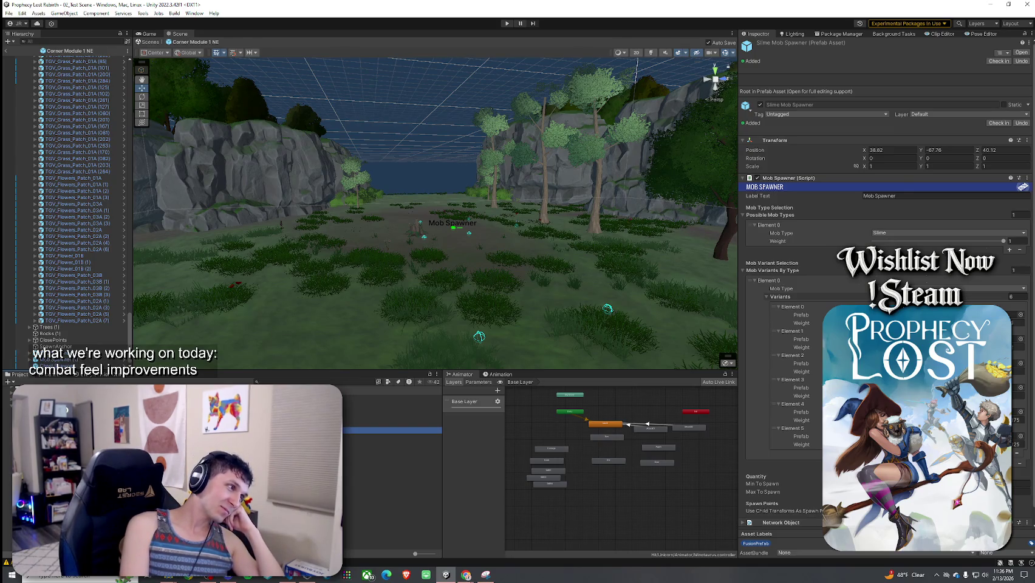
click(54, 352)
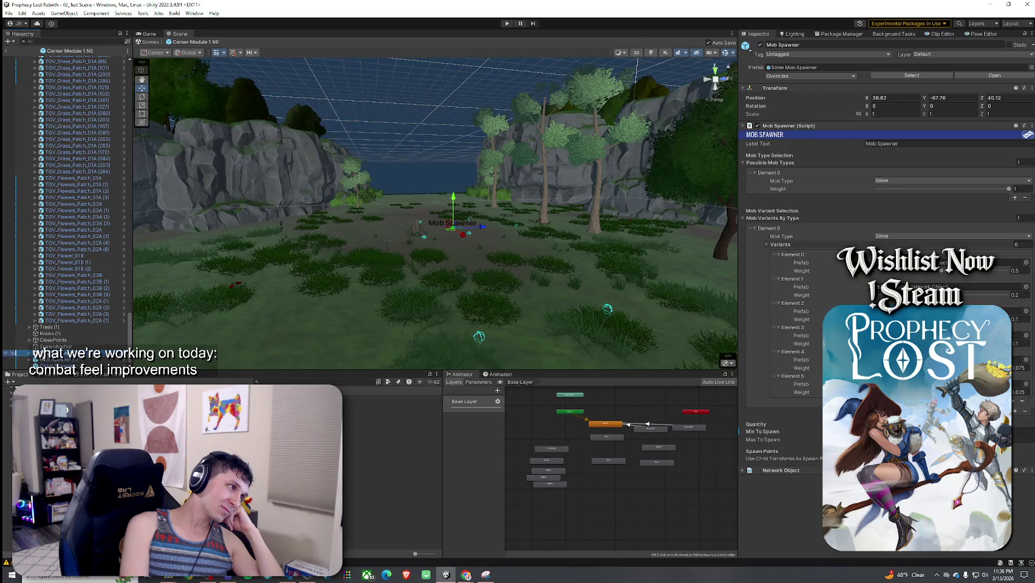
scroll(125, 250, up, 10)
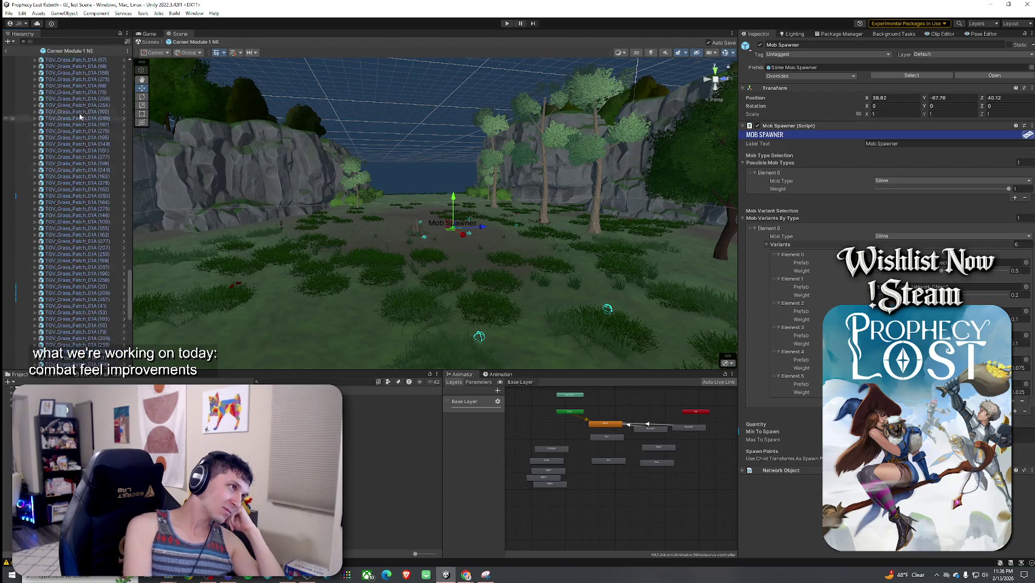
scroll(125, 250, up, 10)
click(32, 80)
click(30, 79)
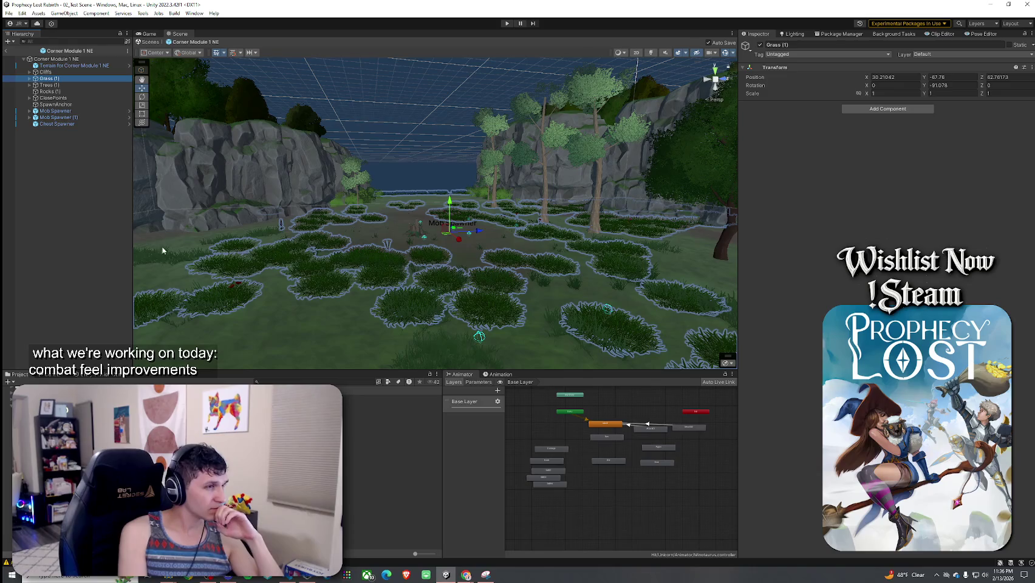
- Check the Slime Mob Spawner asset's minimum spawn count, then return to 02_Test Scene
click(389, 430)
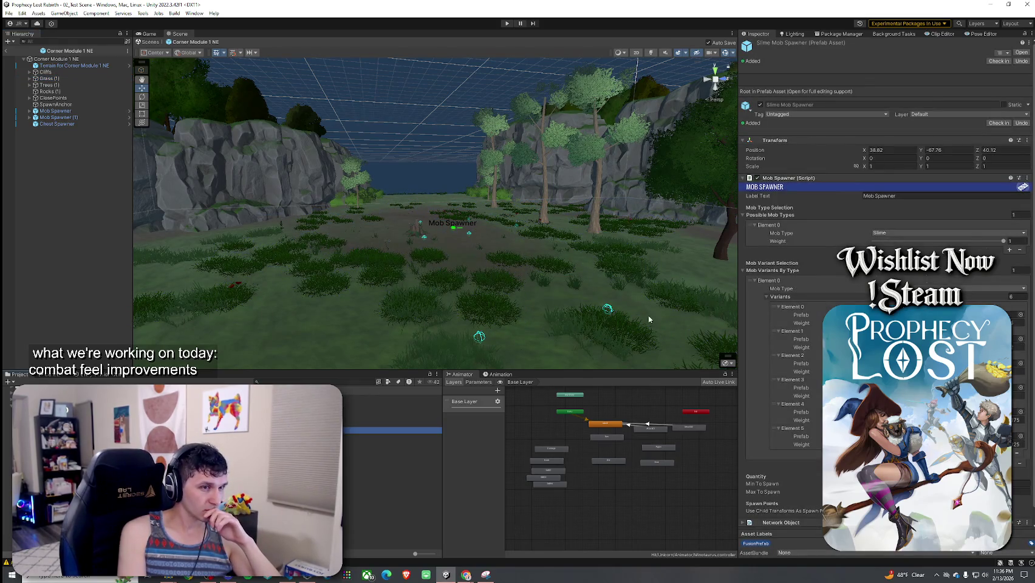
scroll(789, 296, down, 1)
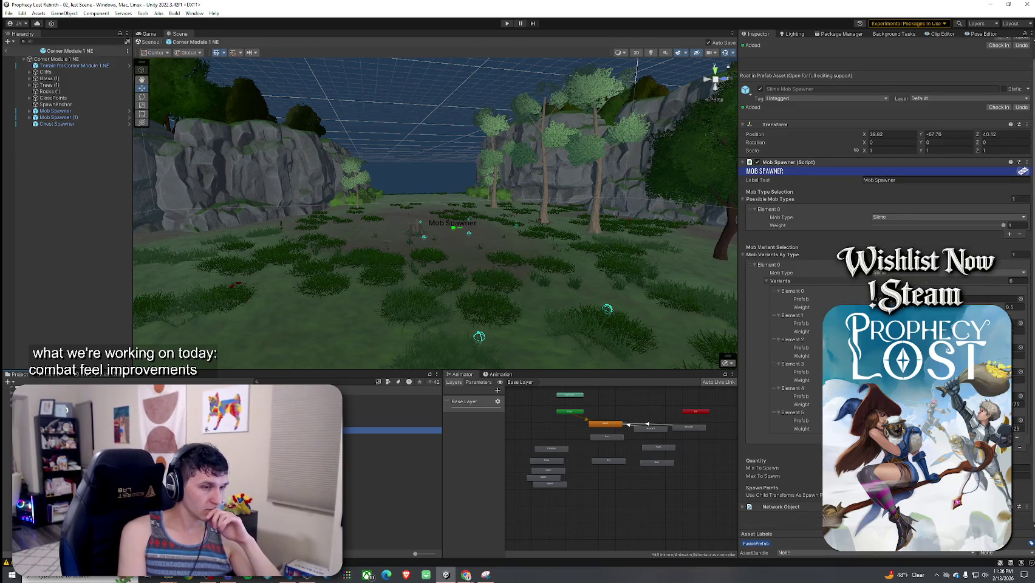
click(1022, 467)
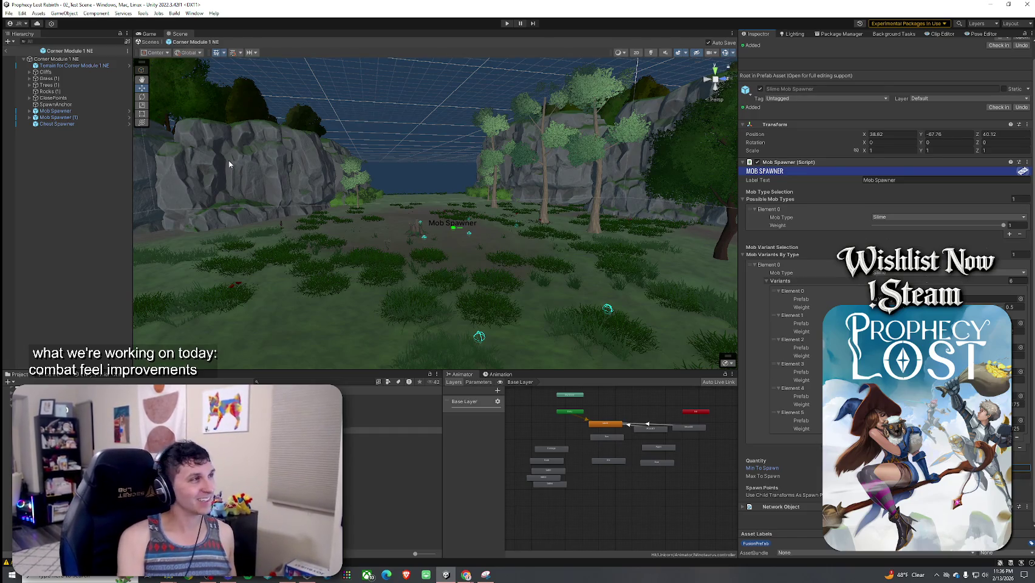
click(6, 51)
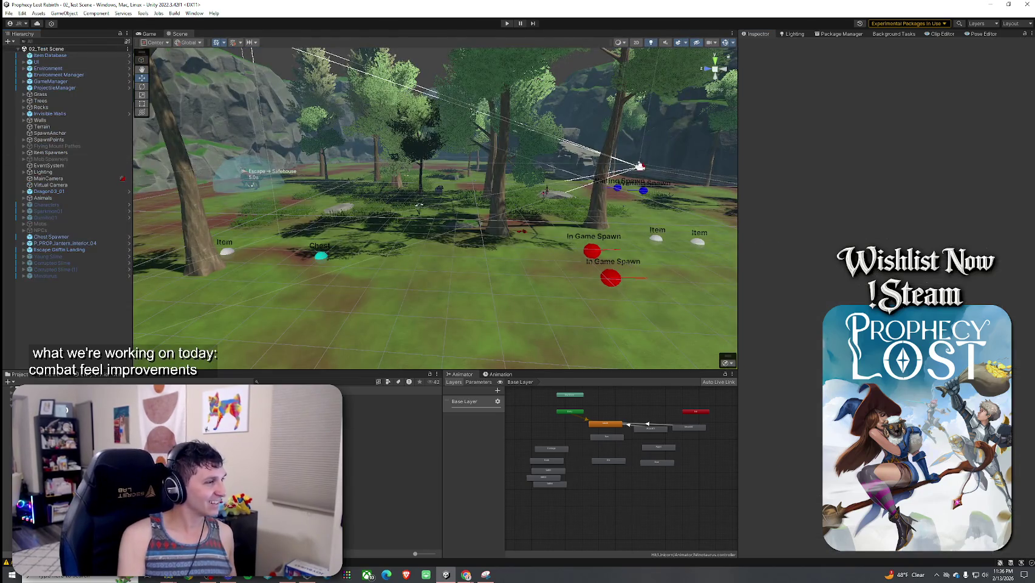
- Open Corner Module 1 NW from the 1by 1 Map Modules folder for editing
scroll(225, 467, down, 5)
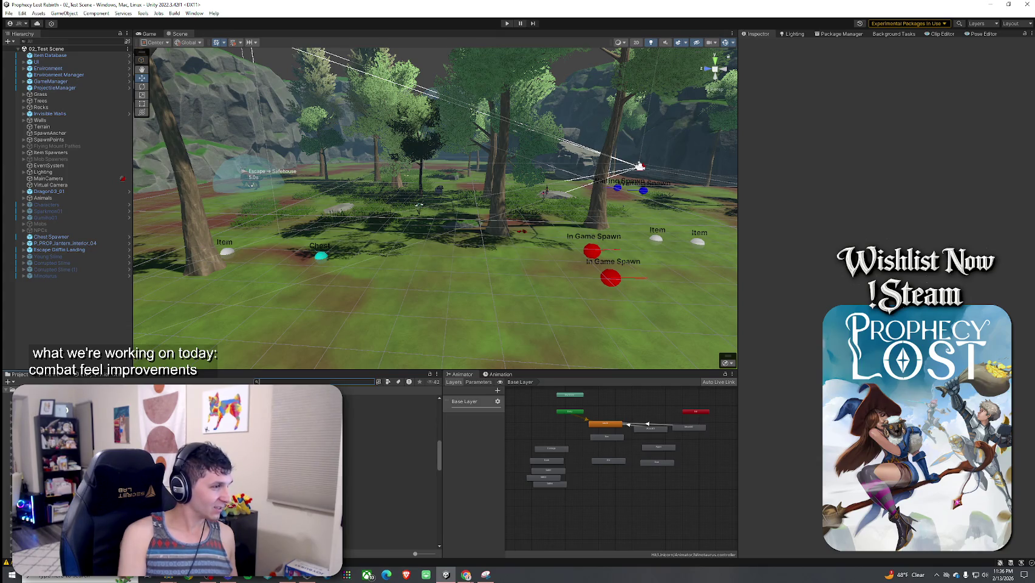
click(364, 398)
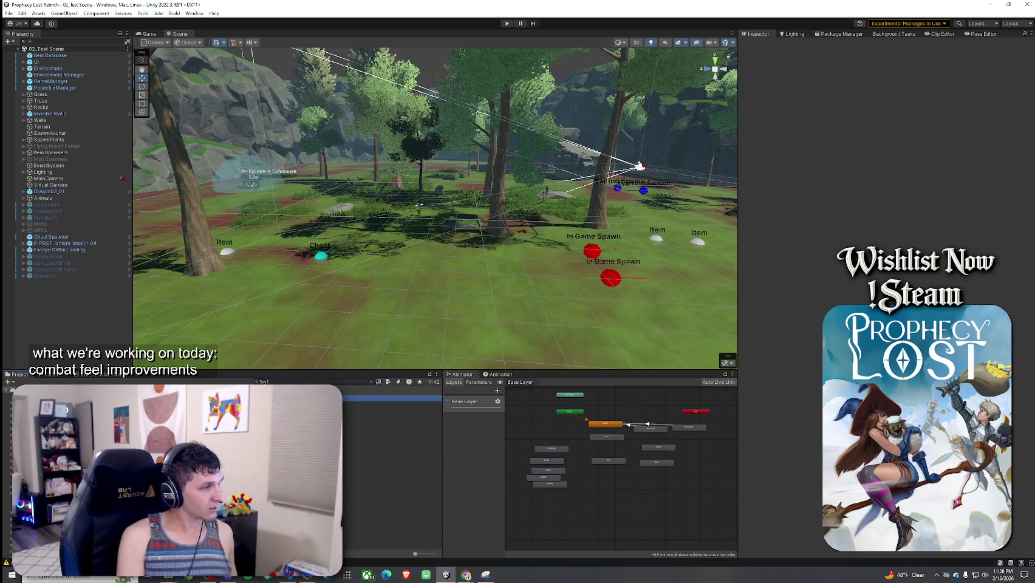
click(388, 405)
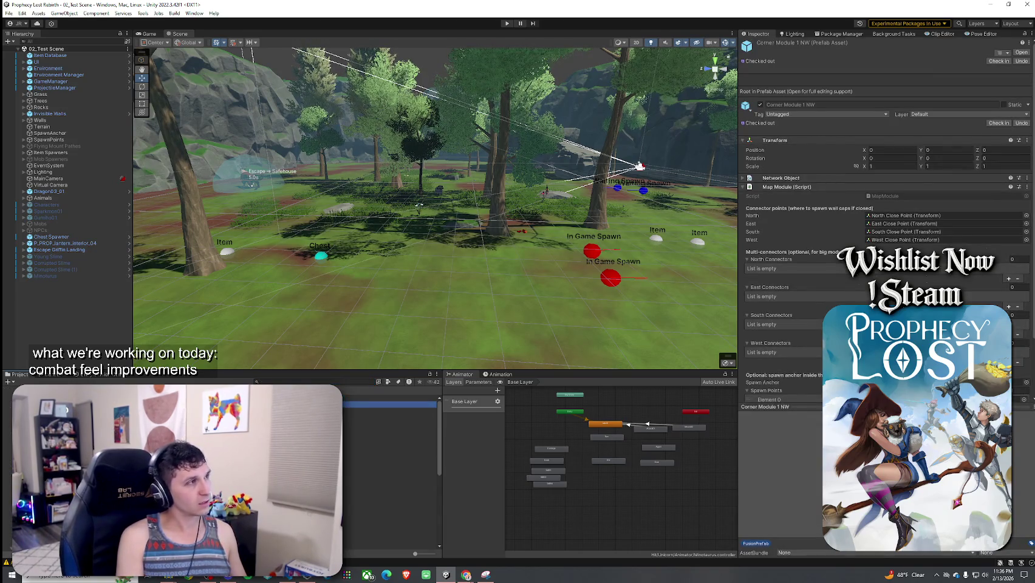
double_click(389, 405)
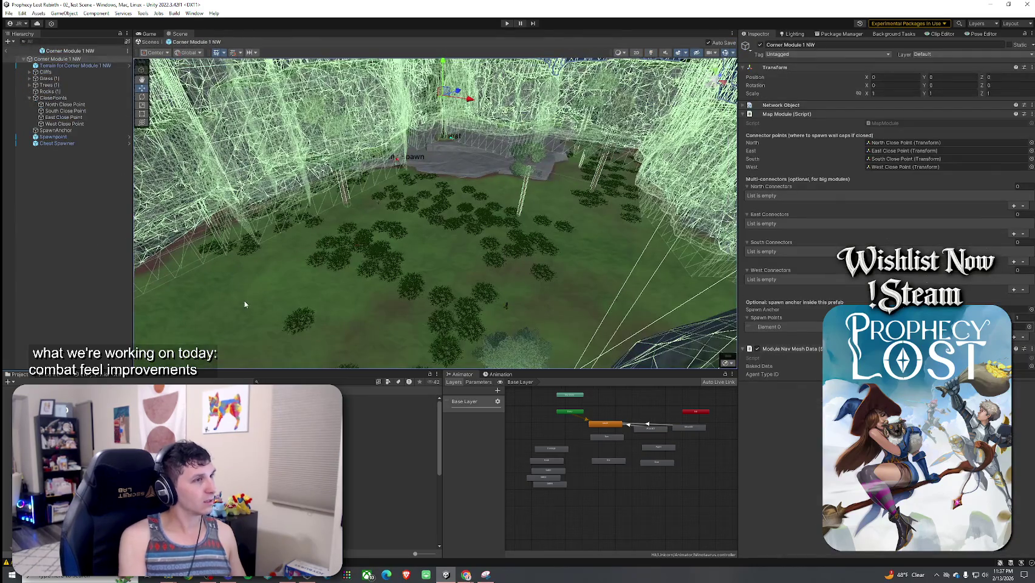
mouse_move(308, 269)
mouse_down()
mouse_move(314, 287)
mouse_move(198, 337)
mouse_up()
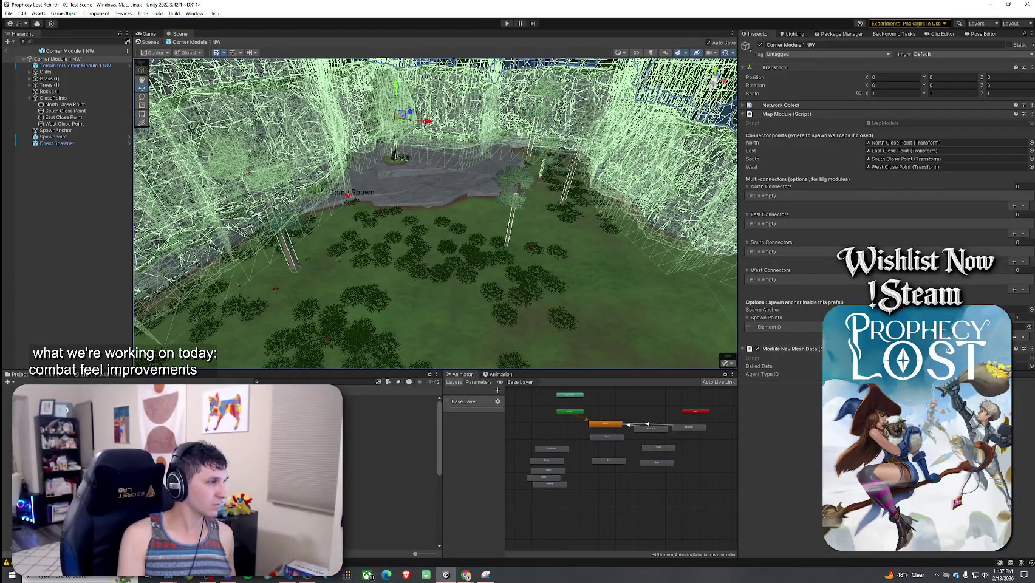
- Drag a Slime Mob Spawner found via 'slime mob sp' onto the NW module's grassy clearing
click(292, 382)
text(s)
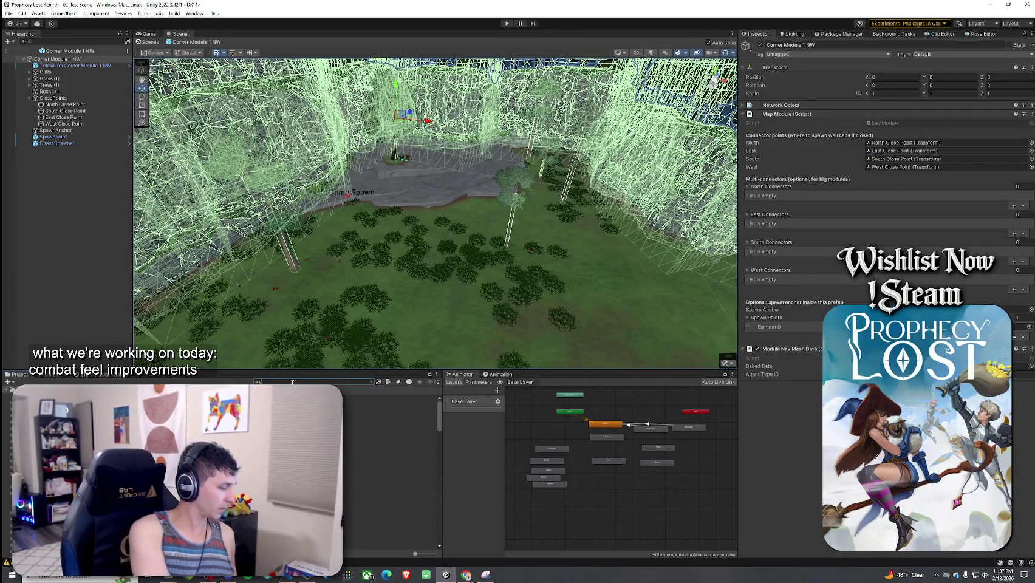
text(lime mob spa)
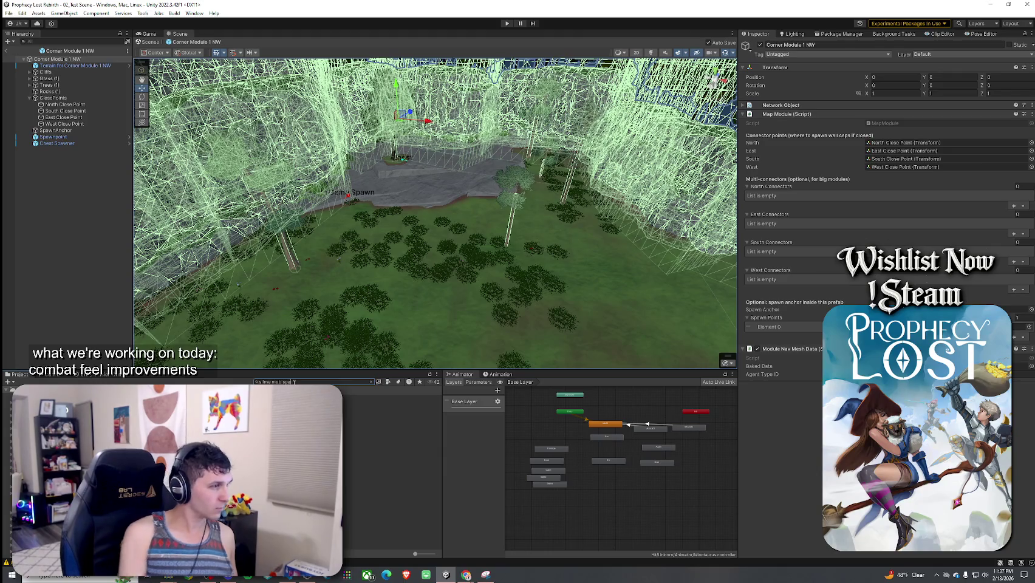
mouse_move(364, 398)
mouse_down()
mouse_move(496, 290)
mouse_move(459, 295)
mouse_up()
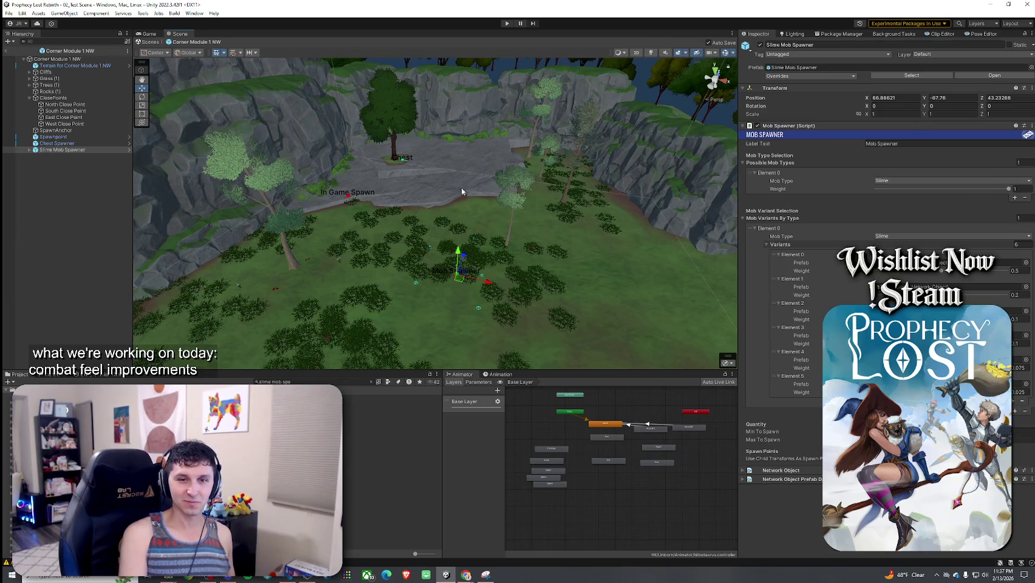
click(37, 214)
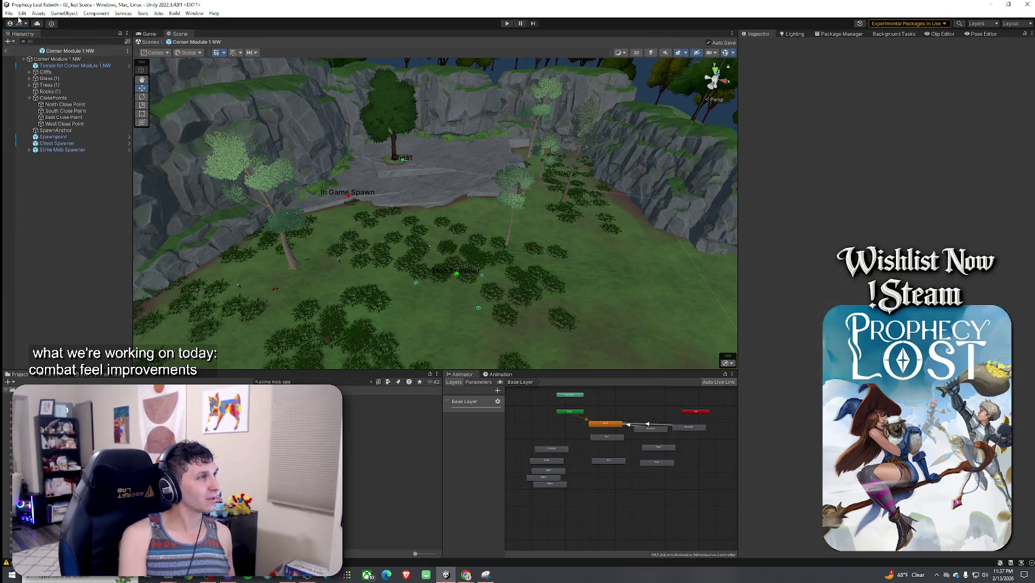